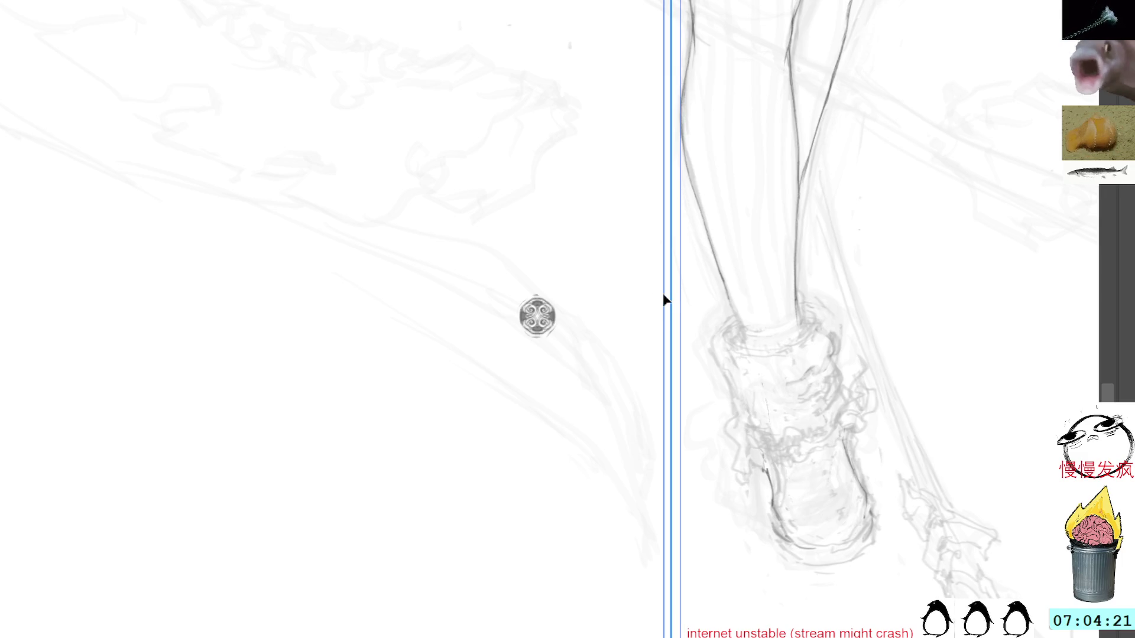
Align the symmetry ruler through the ornament's centre, then pan and tilt the canvas view.
mouse_move(666, 300)
left_mouse_down()
mouse_move(464, 306)
mouse_move(514, 324)
mouse_move(956, 314)
mouse_move(671, 235)
mouse_move(618, 243)
left_mouse_up()
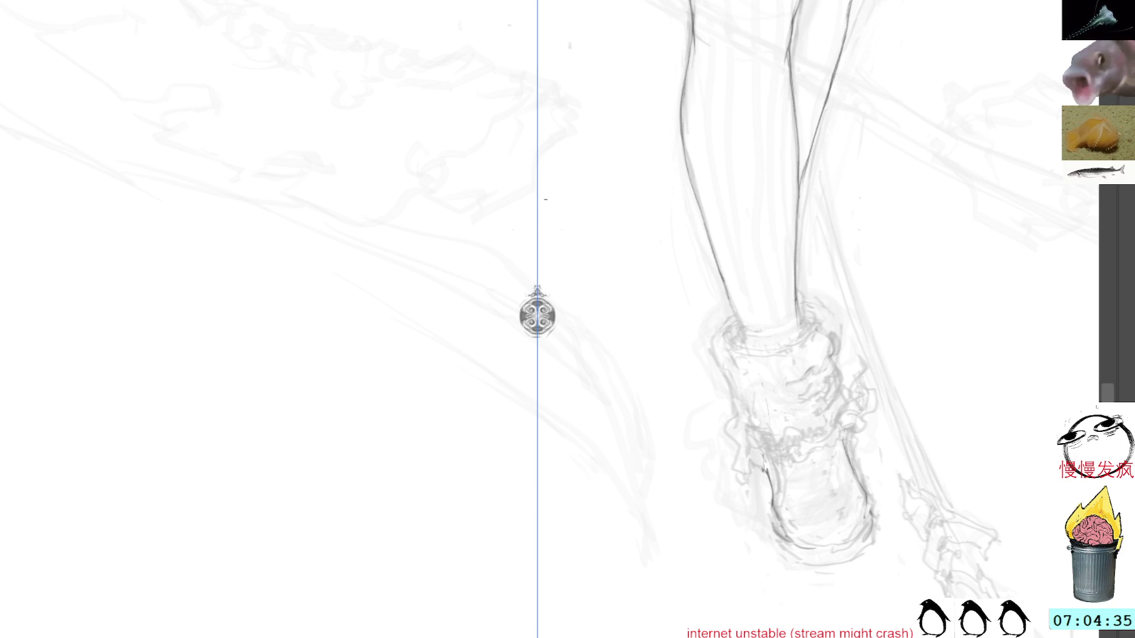
left_click_drag(569, 234, 596, 269)
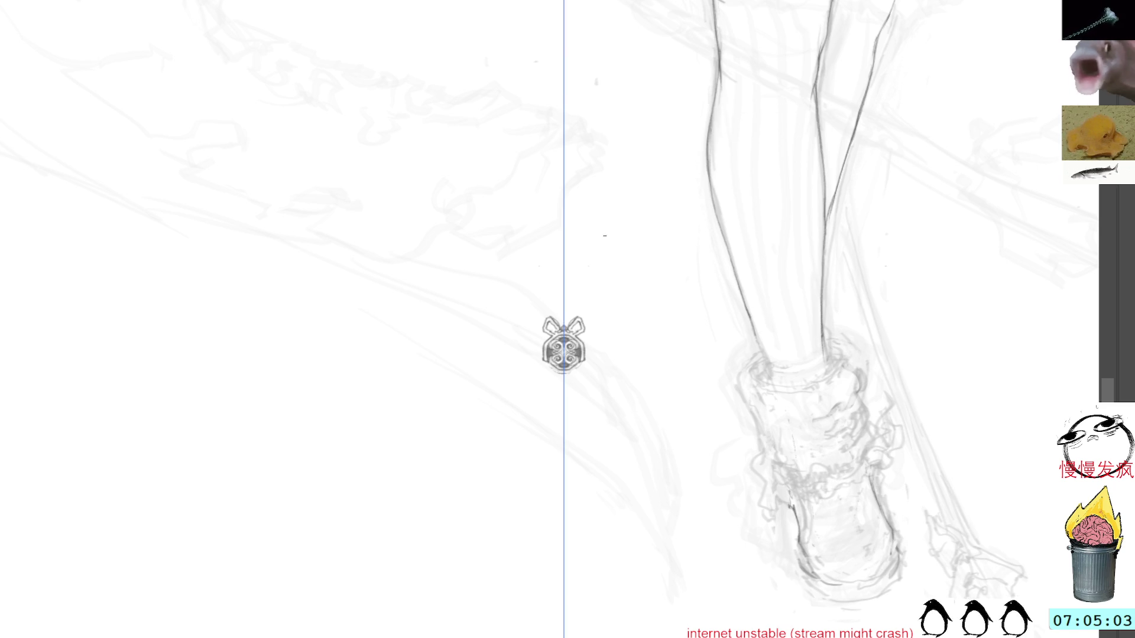
left_click_drag(564, 343, 574, 313)
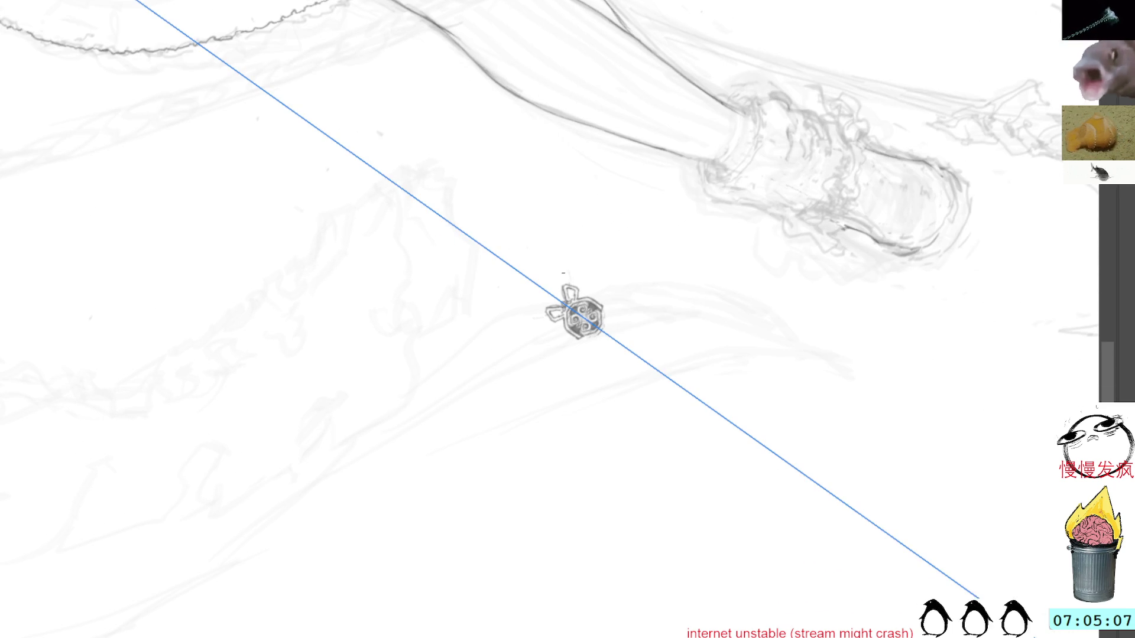
Sketch short mirrored curved strokes atop the ornament on the rotated canvas, then restore upright view.
left_click_drag(573, 274, 577, 288)
left_click_drag(552, 319, 539, 325)
left_click_drag(577, 272, 572, 282)
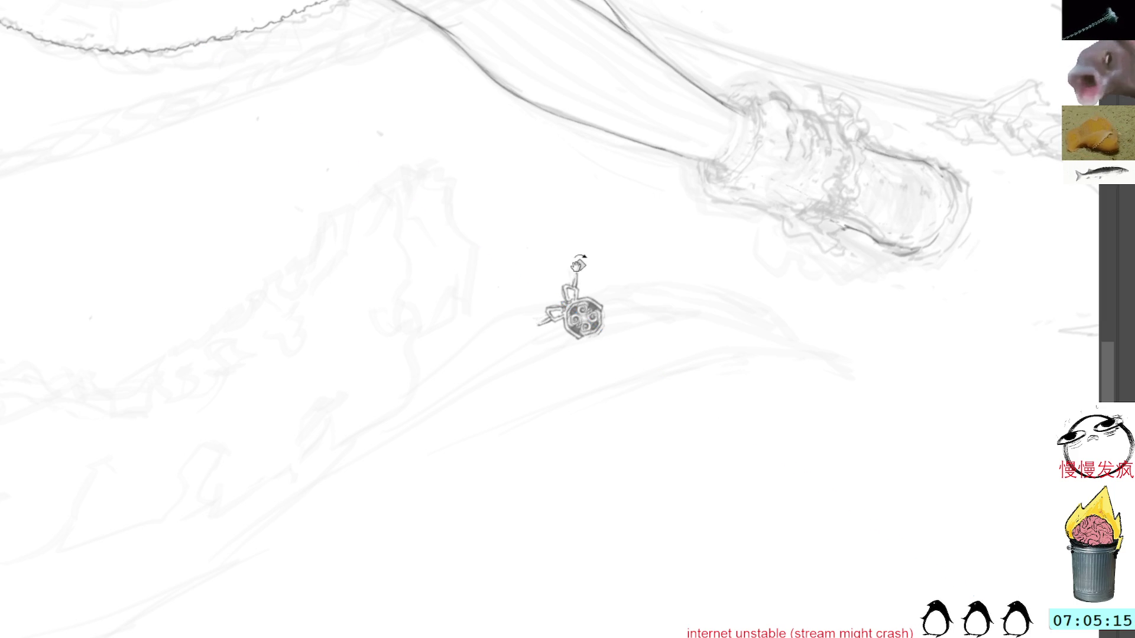
left_click_drag(576, 271, 573, 280)
left_click_drag(620, 220, 492, 228)
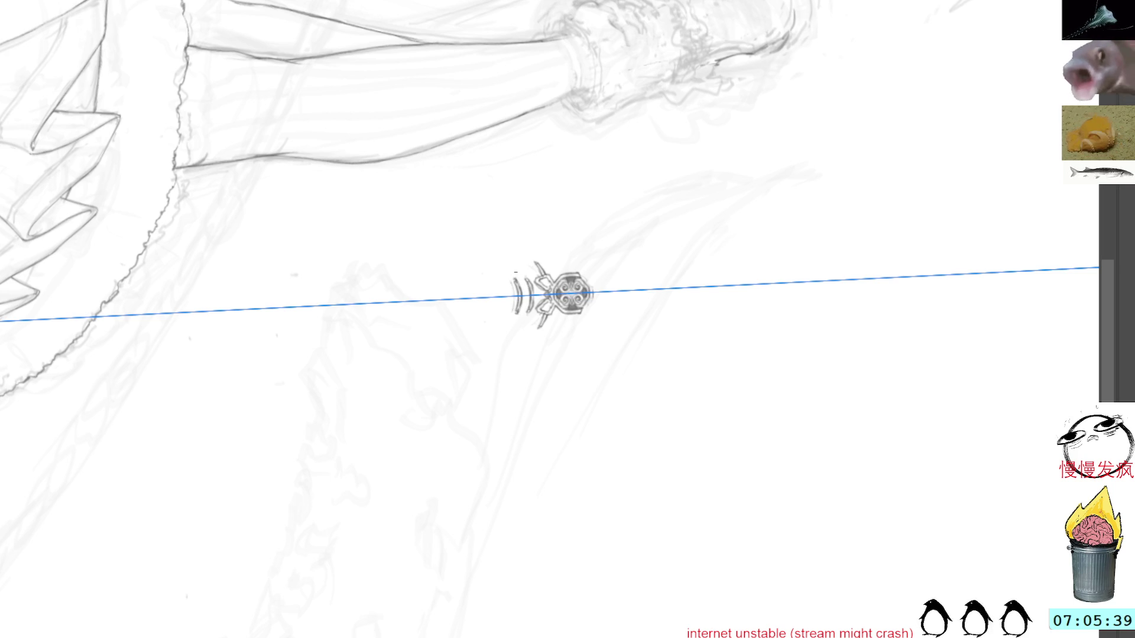
key("4")
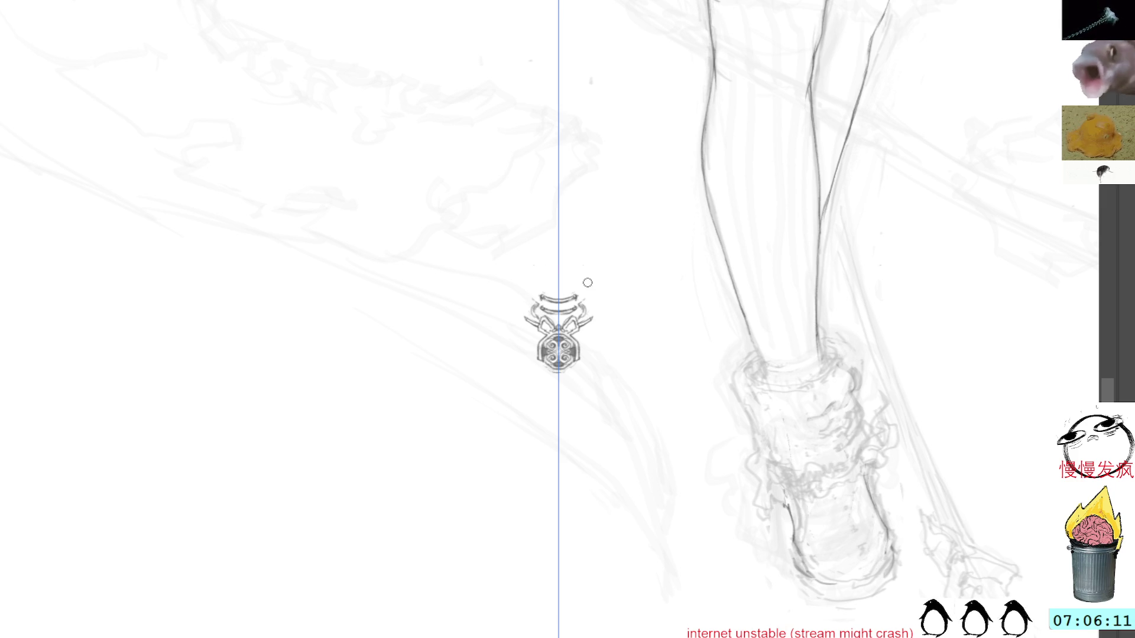
Draw mirrored vertical prongs beside the ornament's top and rotate the canvas sideways.
left_click_drag(584, 290, 580, 304)
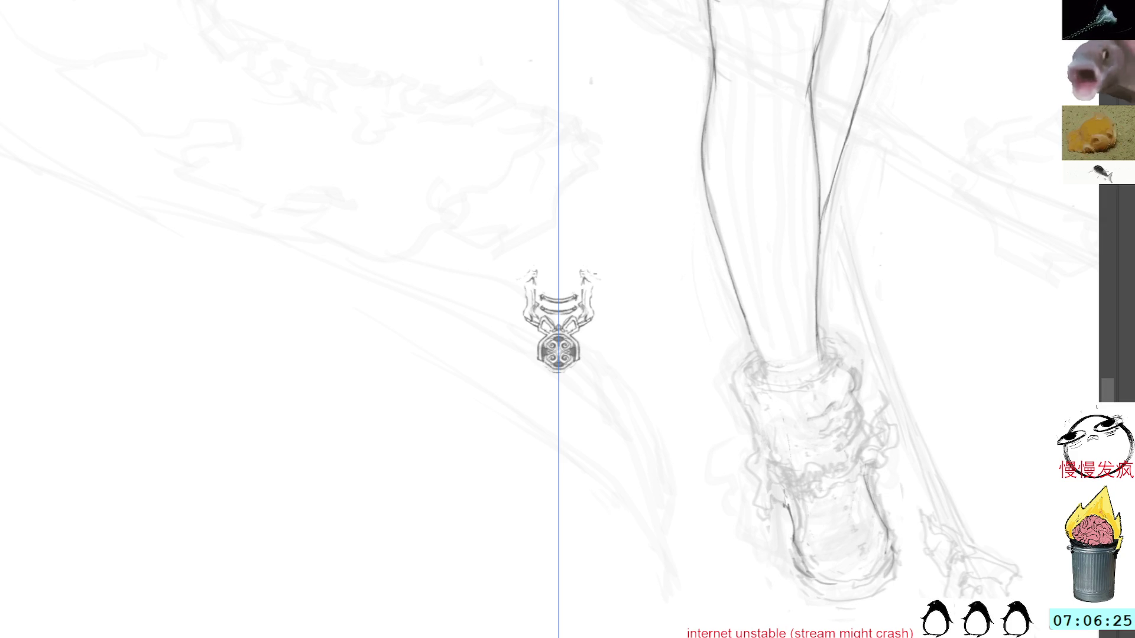
left_click_drag(558, 331, 505, 343)
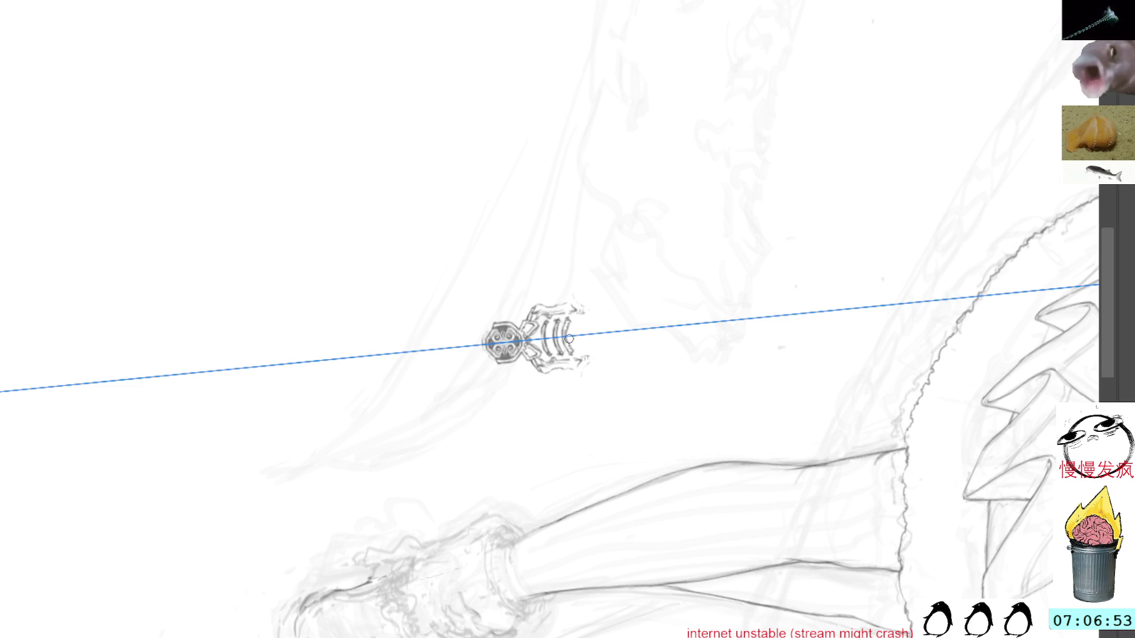
Reset the canvas rotation to upright with Ctrl+[.
key("ctrl+[")
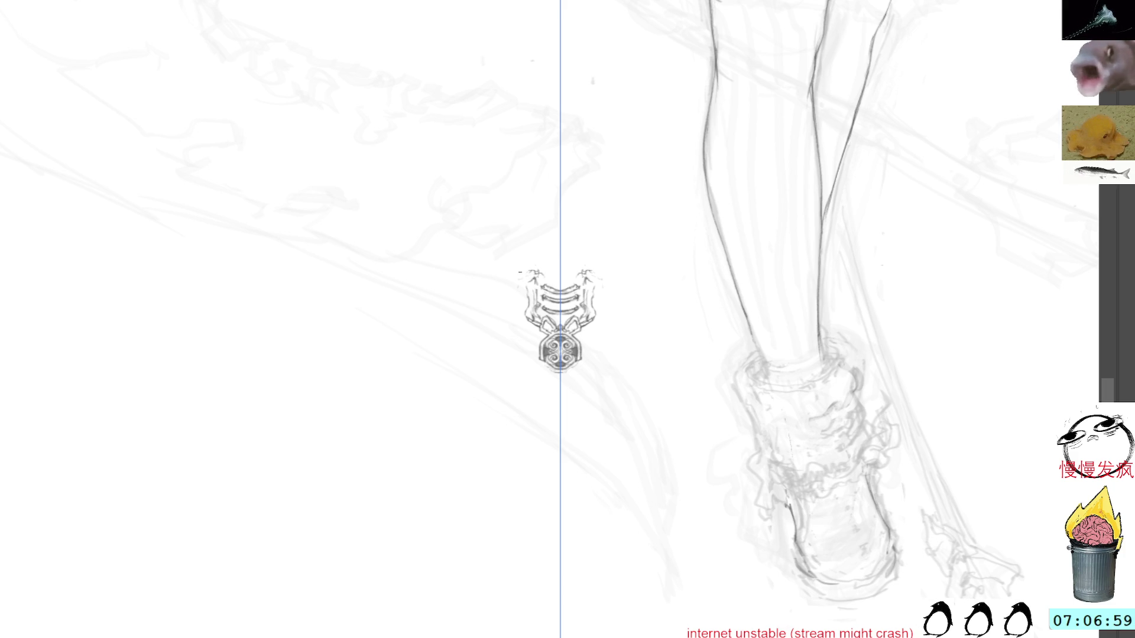
Draw the ornament's top edge, extend its mirrored lower sides downward, and erase stray marks.
mouse_move(513, 278)
left_mouse_down()
mouse_move(509, 249)
mouse_move(525, 276)
mouse_move(508, 249)
mouse_move(520, 242)
mouse_move(554, 239)
mouse_move(552, 273)
left_mouse_up()
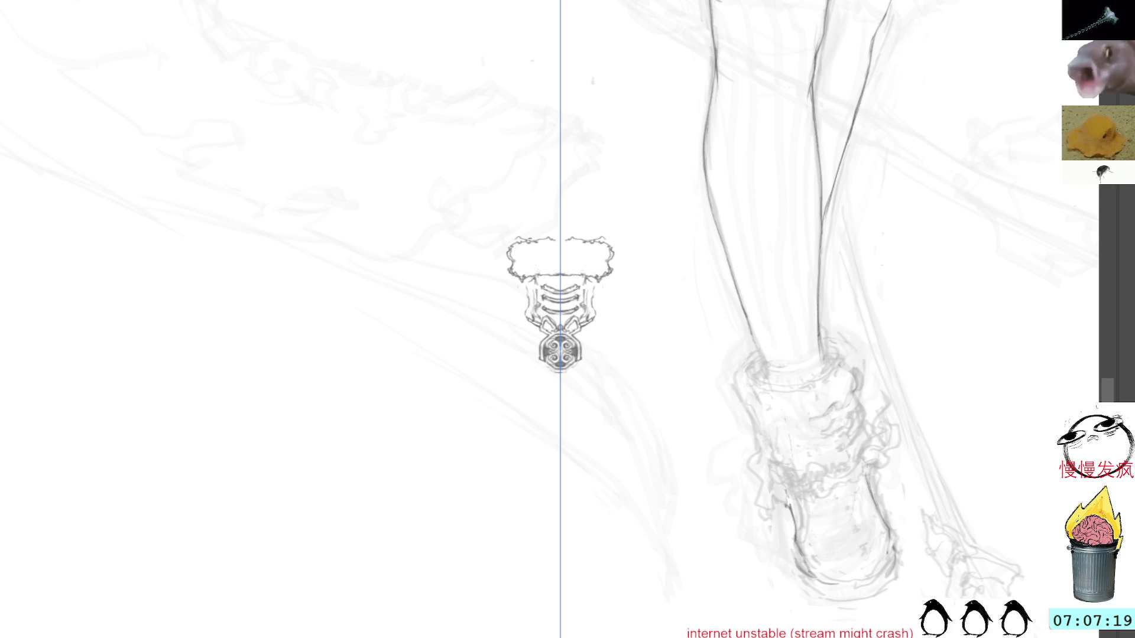
mouse_move(531, 237)
left_mouse_down()
mouse_move(561, 228)
mouse_move(522, 247)
left_mouse_up()
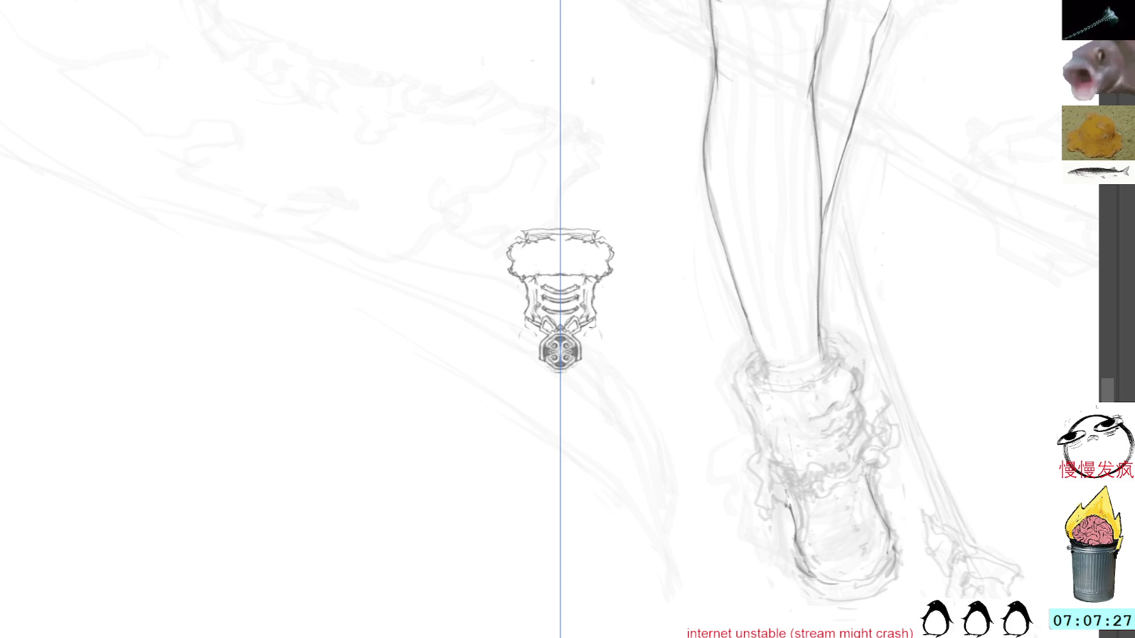
left_click_drag(529, 329, 522, 408)
mouse_move(530, 365)
left_mouse_down()
mouse_move(544, 415)
mouse_move(559, 420)
left_mouse_up()
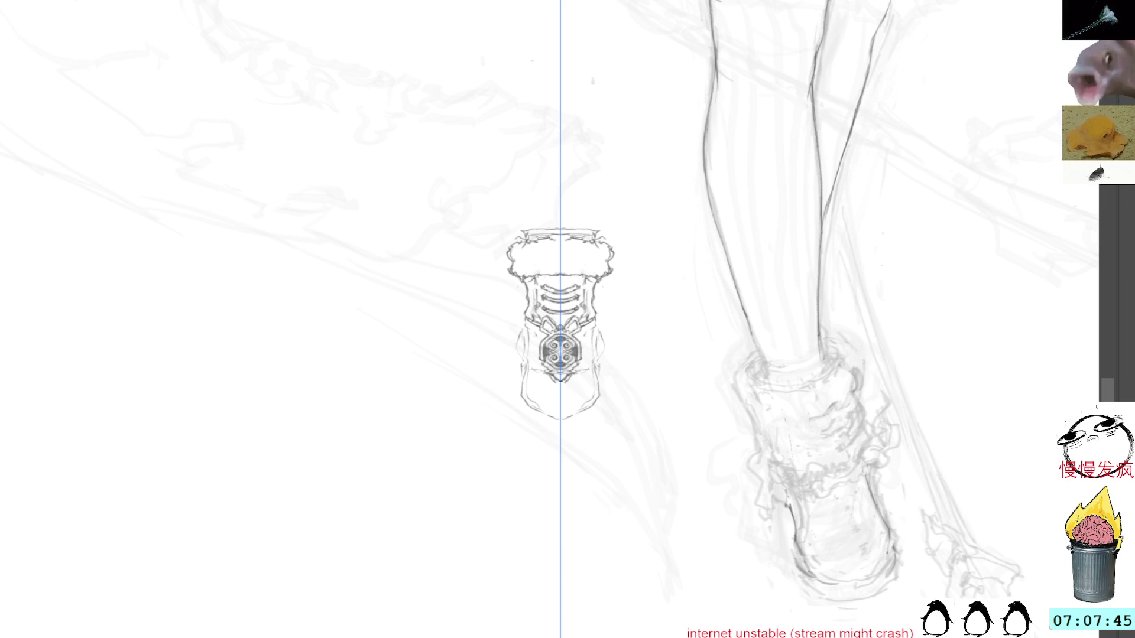
left_click_drag(568, 372, 579, 384)
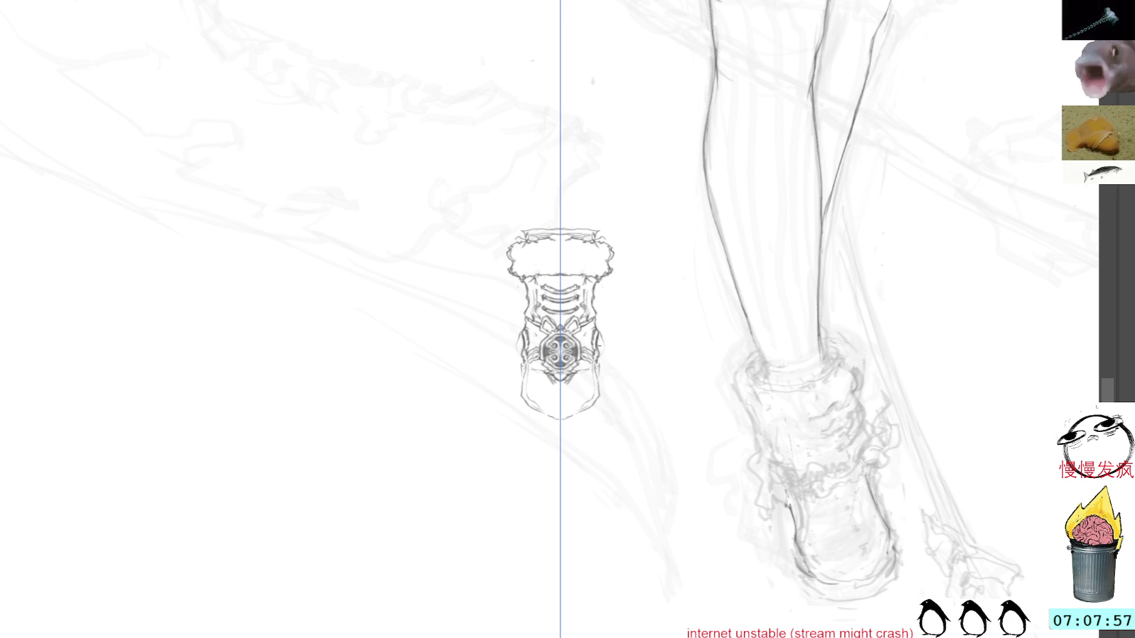
left_click_drag(594, 329, 597, 346)
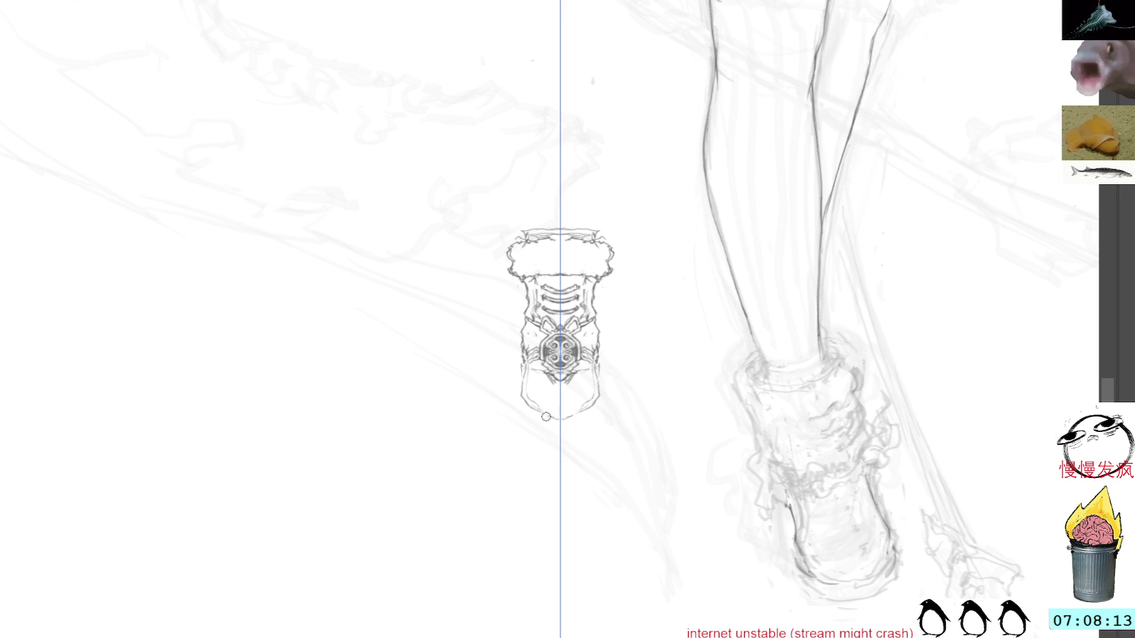
Close and flare the ornament's bottom outline, hide the ruler guide, and lasso the boot drawing.
left_click_drag(532, 408, 556, 419)
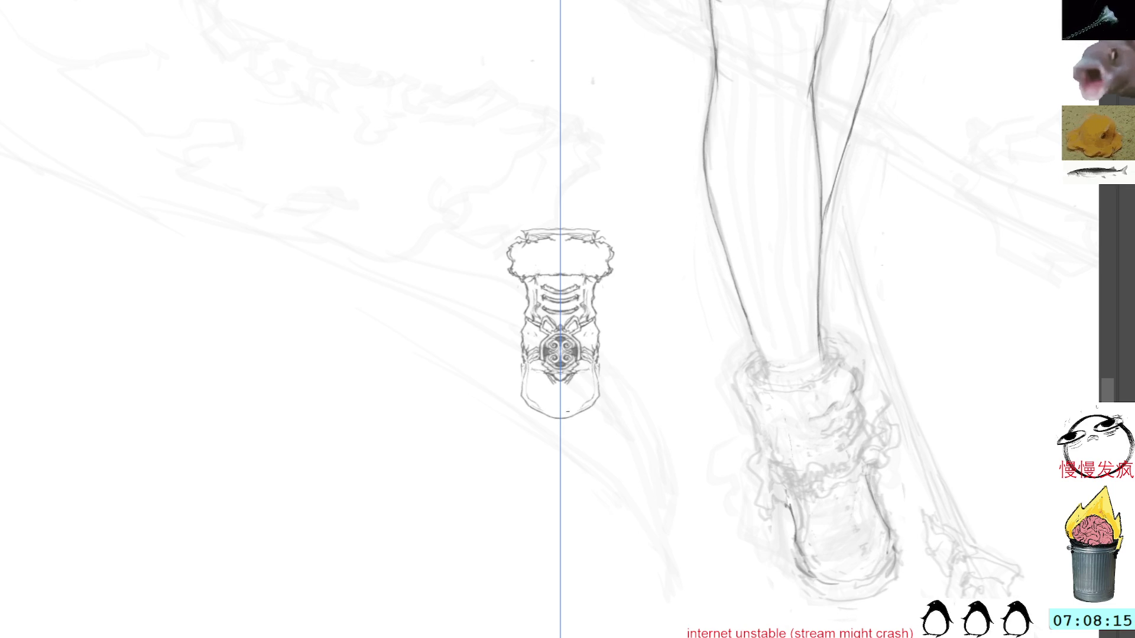
left_click_drag(524, 401, 555, 428)
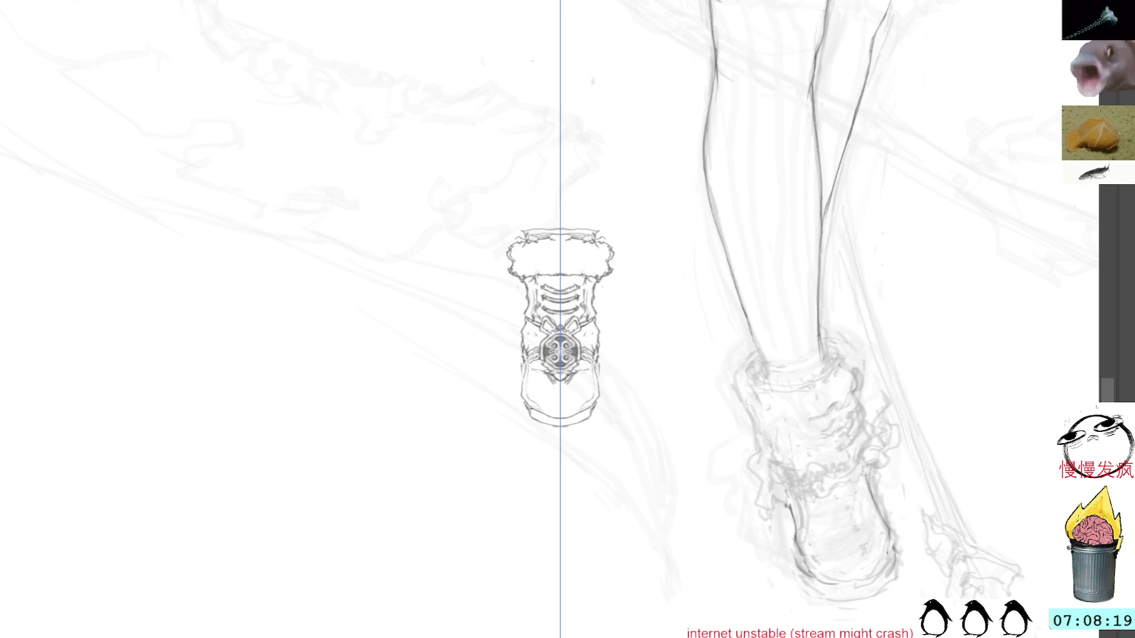
mouse_move(579, 410)
left_mouse_down()
mouse_move(586, 420)
mouse_move(574, 423)
left_mouse_up()
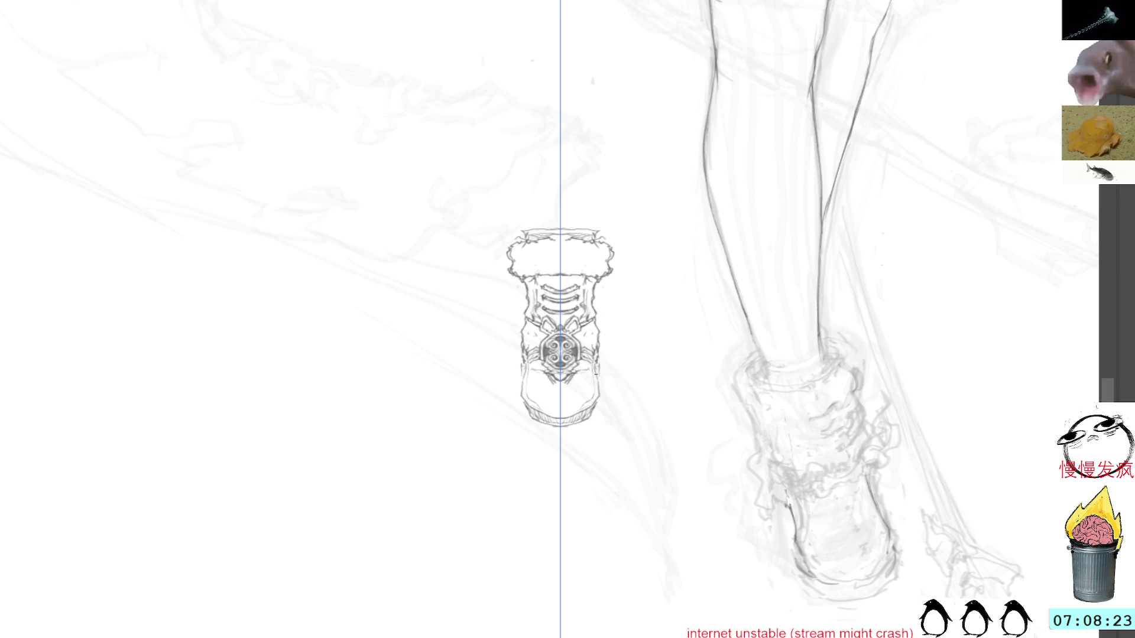
mouse_move(598, 373)
left_mouse_down()
mouse_move(600, 387)
mouse_move(596, 365)
left_mouse_up()
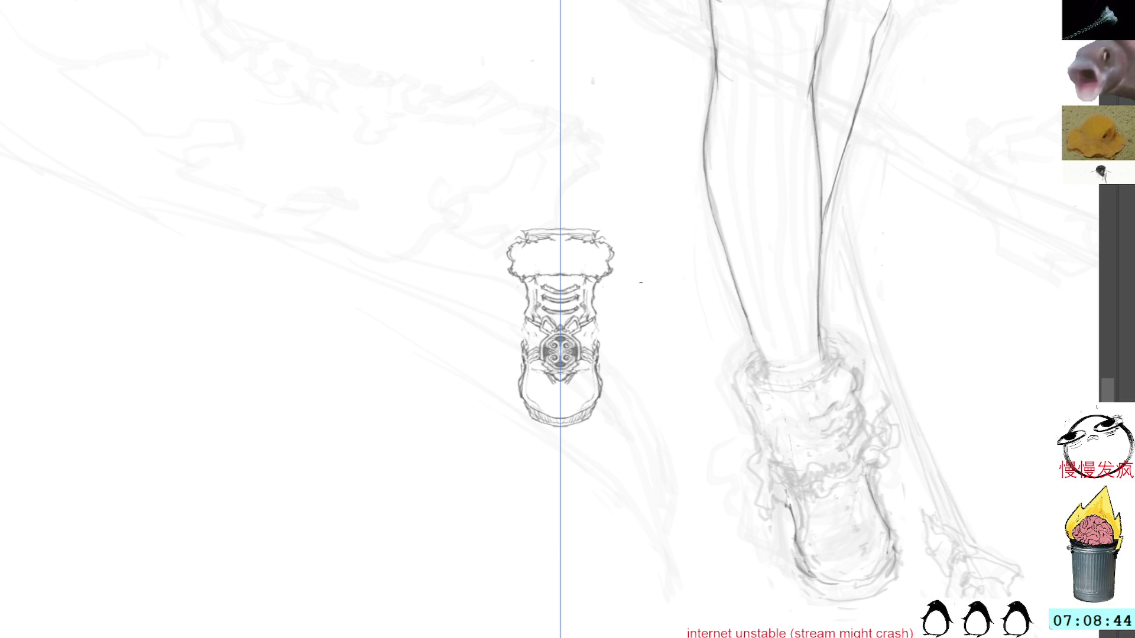
key("ctrl+semicolon")
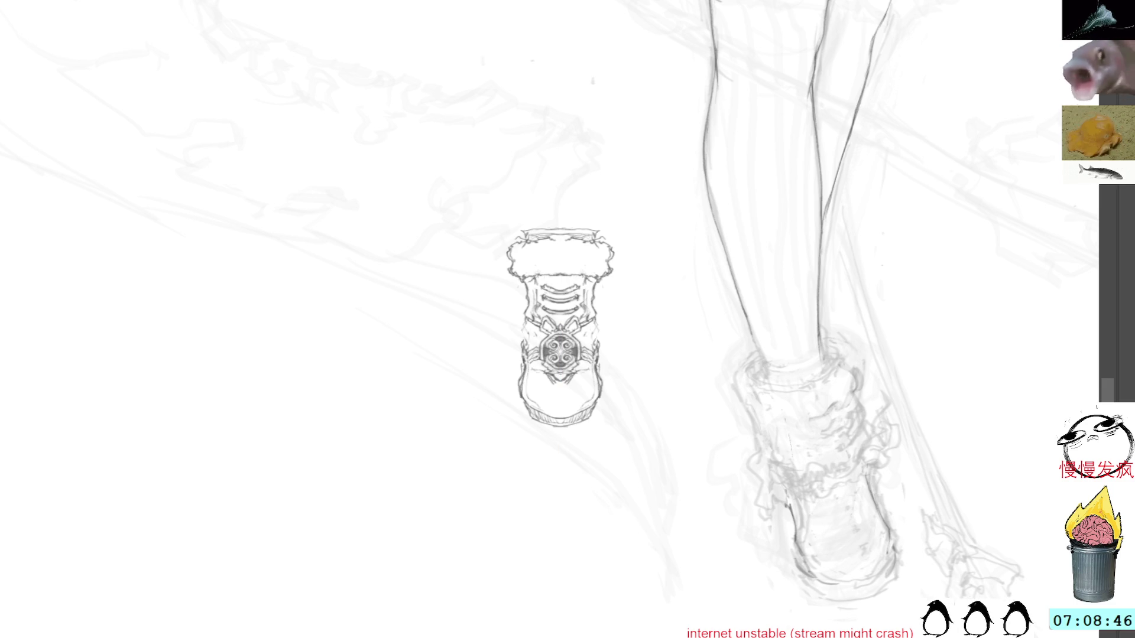
mouse_move(583, 198)
left_mouse_down()
mouse_move(496, 246)
mouse_move(567, 188)
left_mouse_up()
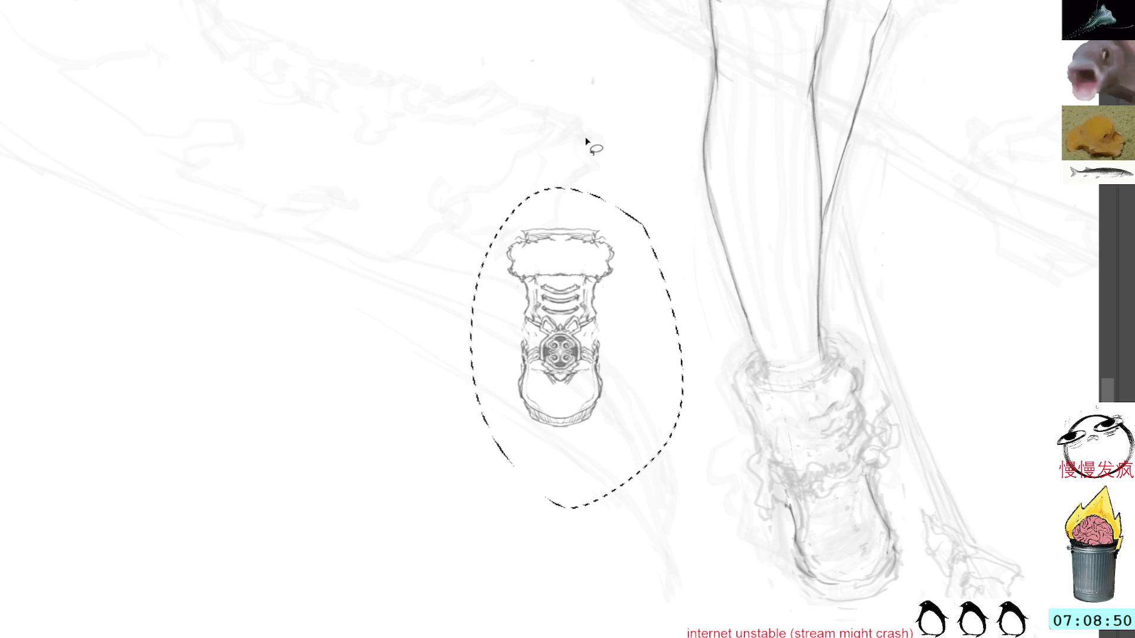
Copy and paste the boot, then move and enlarge the copy over the leg's foot.
key("v")
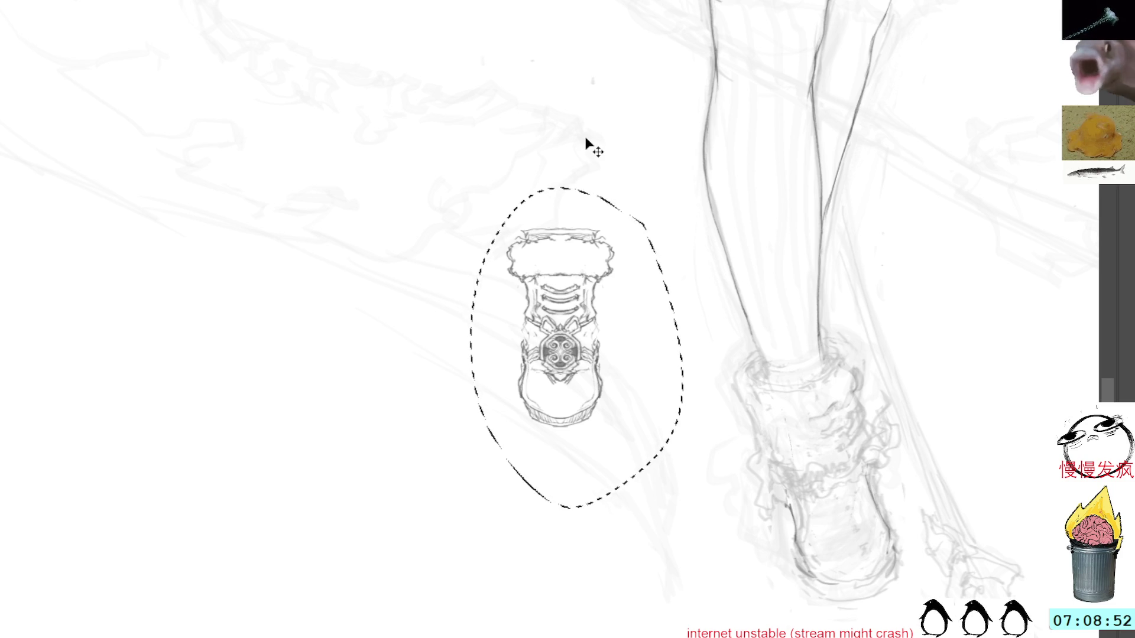
key("ctrl+d")
key("ctrl+v")
mouse_move(583, 330)
left_mouse_down()
mouse_move(836, 484)
mouse_move(836, 457)
left_mouse_up()
left_click_drag(946, 340, 684, 279)
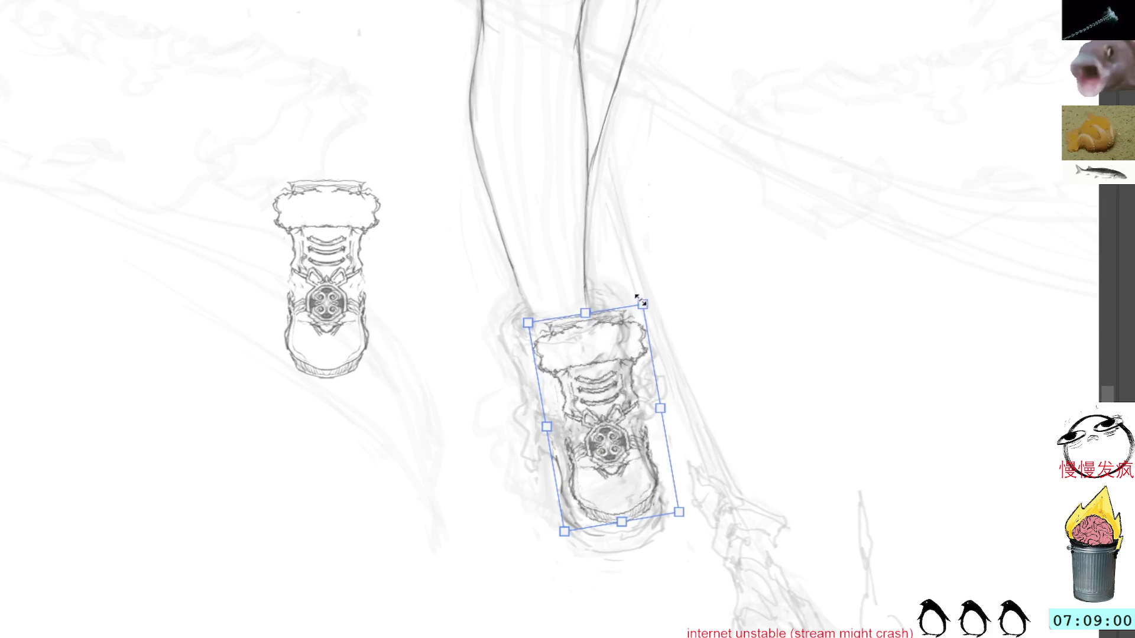
left_click_drag(637, 318, 636, 298)
left_click_drag(614, 377, 604, 382)
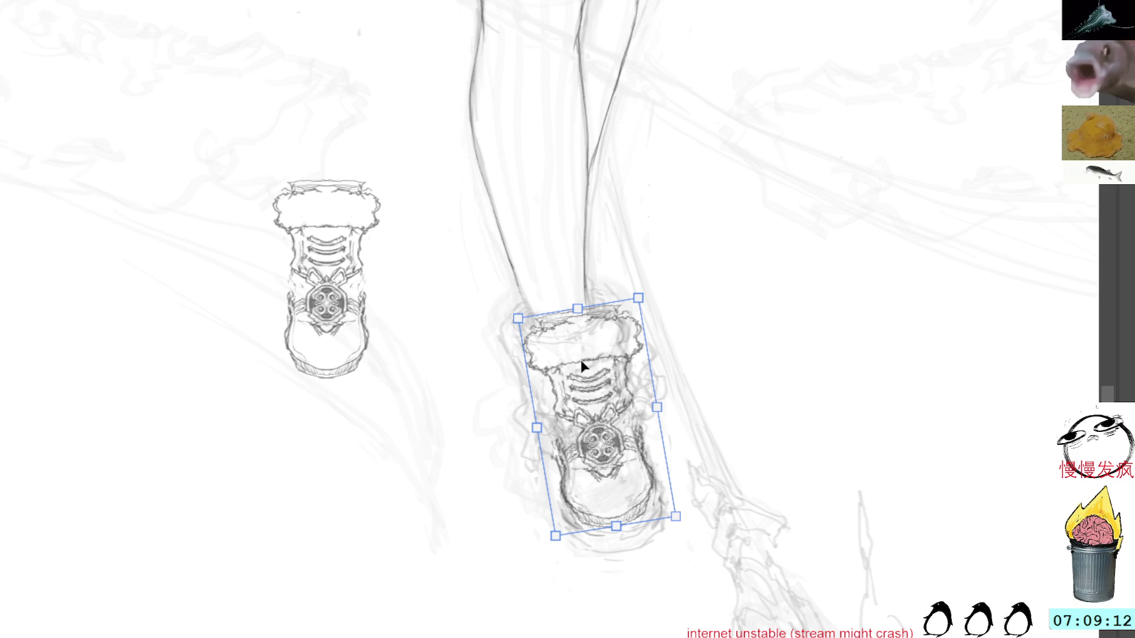
key("w")
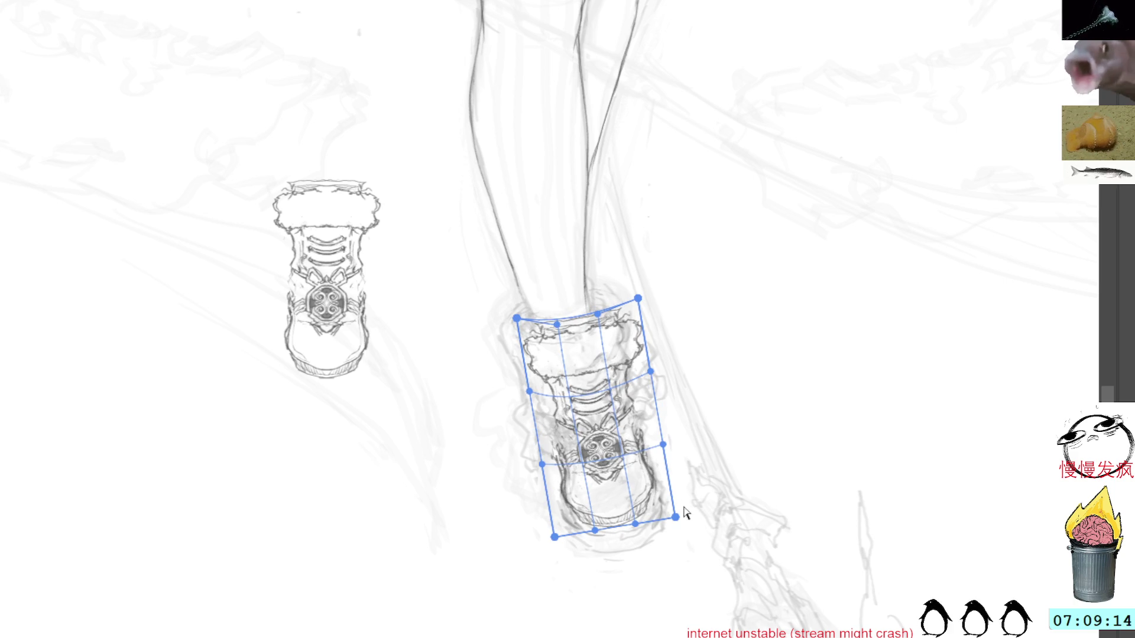
Warp the boot copy's corners inward to fit the foot and apply the warp.
mouse_move(675, 518)
left_mouse_down()
mouse_move(677, 500)
mouse_move(678, 512)
left_mouse_up()
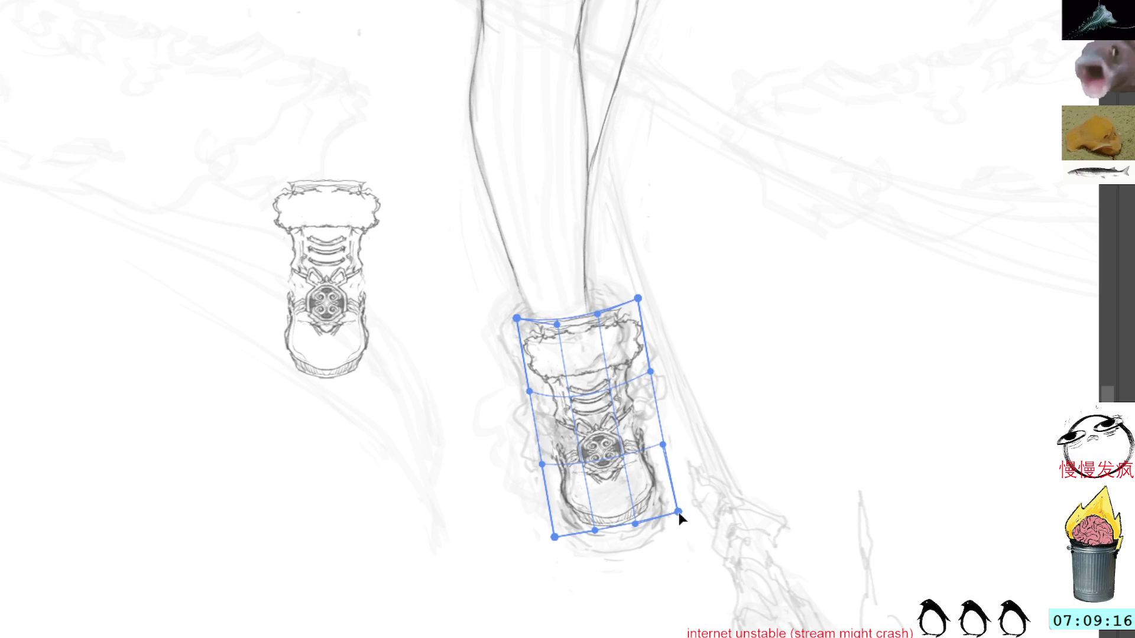
mouse_move(638, 299)
left_mouse_down()
mouse_move(621, 304)
mouse_move(624, 294)
left_mouse_up()
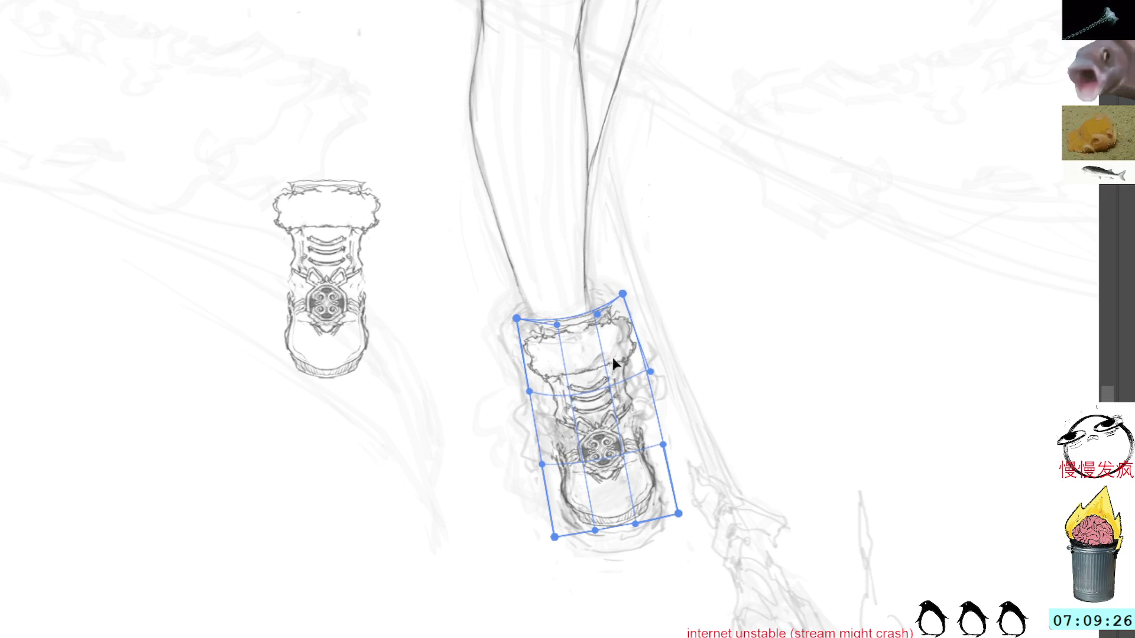
key("Return")
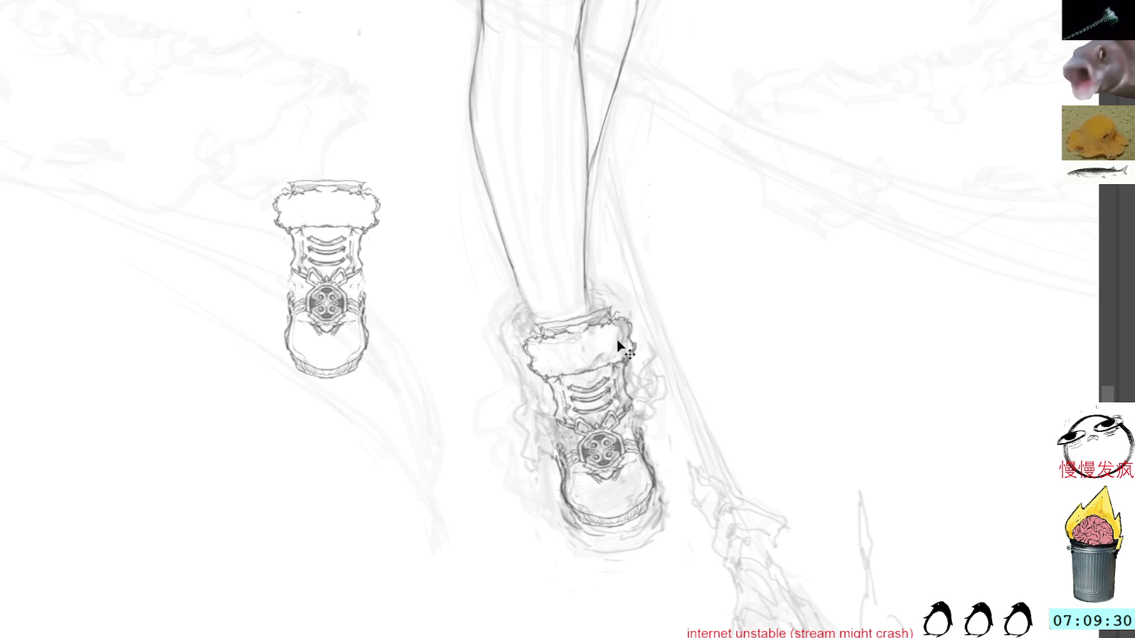
Skew the boot so its top leans left with the leg, and apply the transform.
left_click_drag(591, 372, 598, 370)
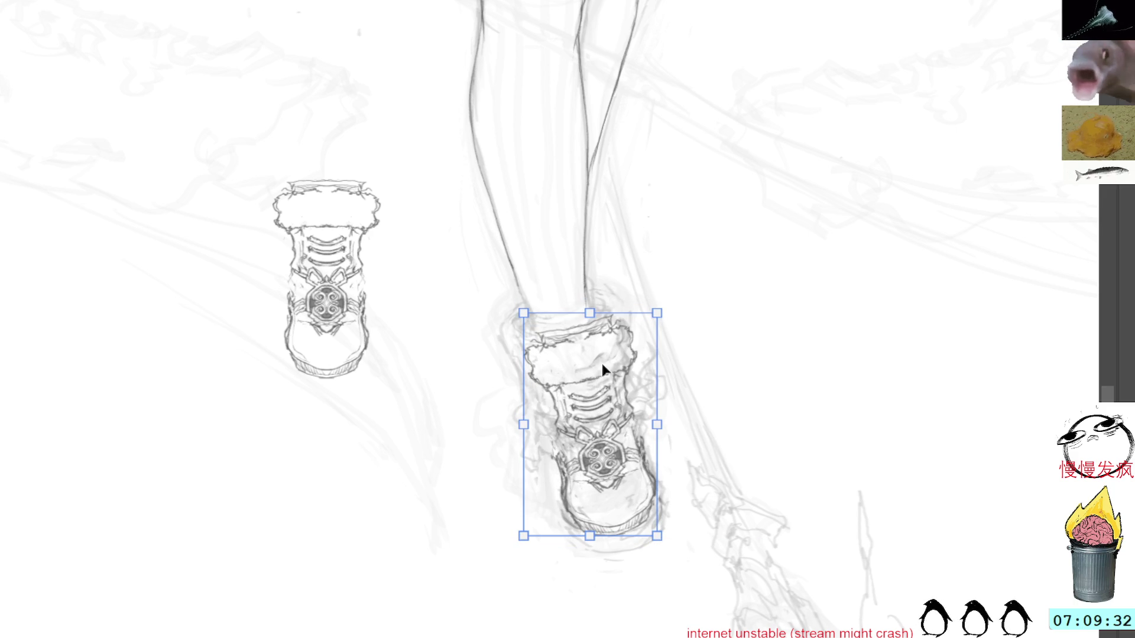
mouse_move(590, 313)
left_mouse_down()
mouse_move(566, 317)
mouse_move(579, 313)
left_mouse_up()
key("Return")
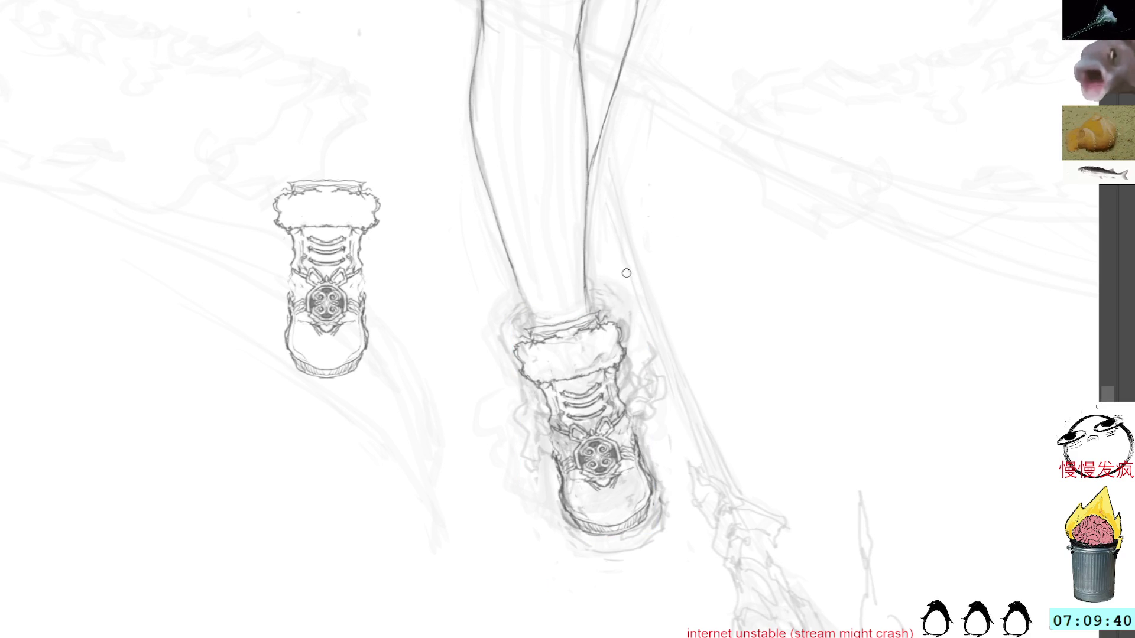
mouse_move(637, 296)
left_mouse_down()
mouse_move(680, 359)
mouse_move(591, 407)
mouse_move(576, 395)
left_mouse_up()
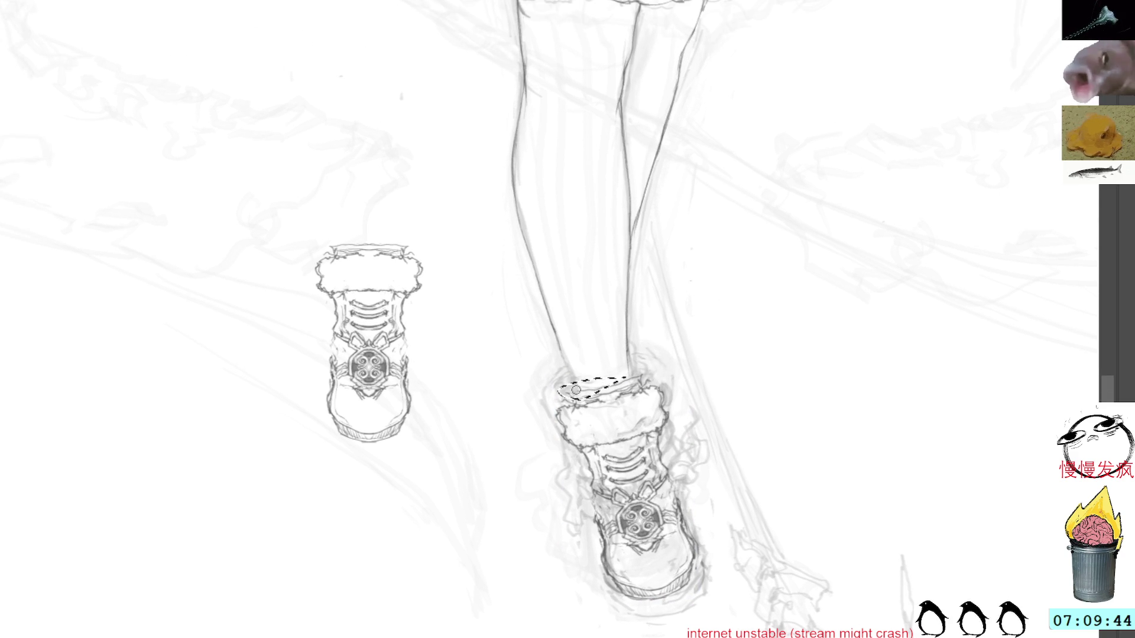
Extend the right leg line to the ankle and add fur strokes on the cuff and a lace-area curve.
key("ctrl+d")
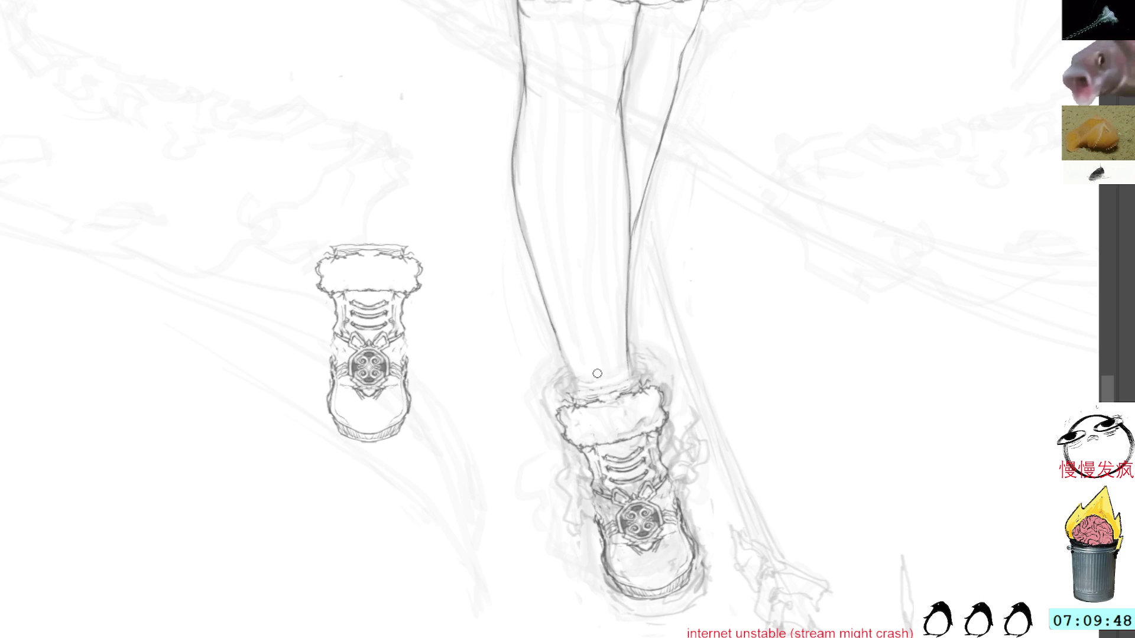
left_click_drag(630, 365, 632, 378)
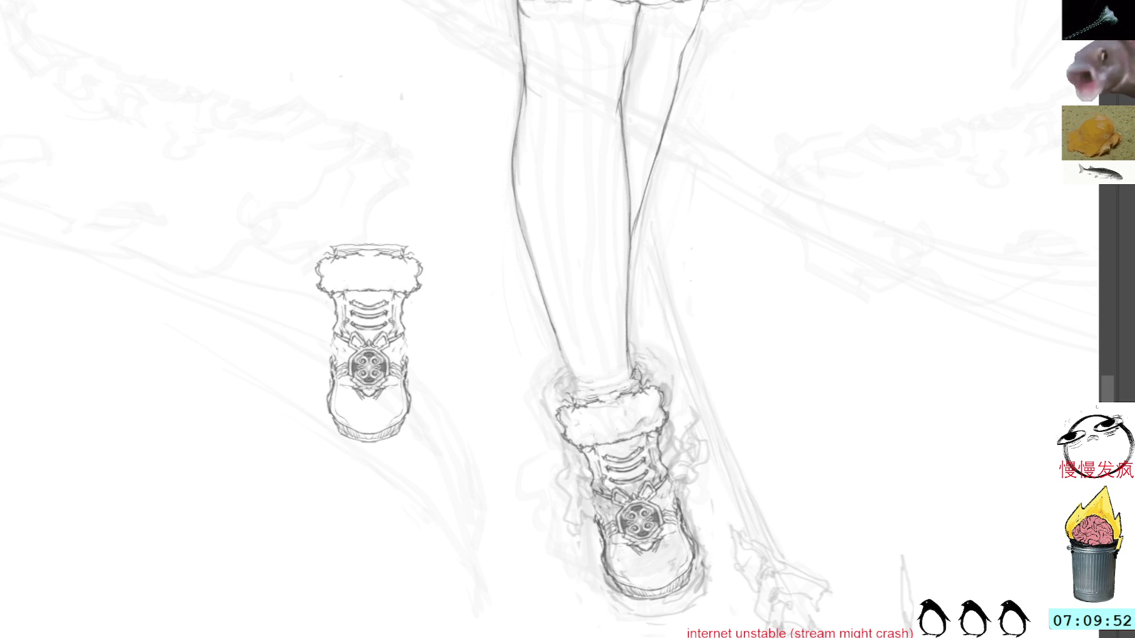
left_click_drag(652, 376, 653, 389)
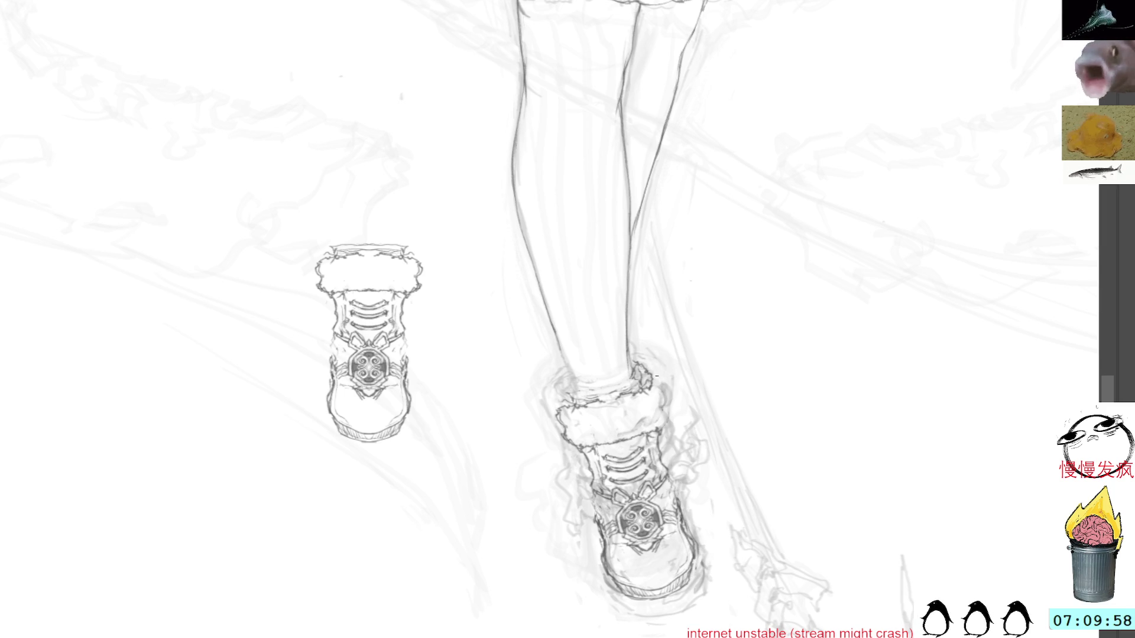
left_click_drag(651, 369, 668, 408)
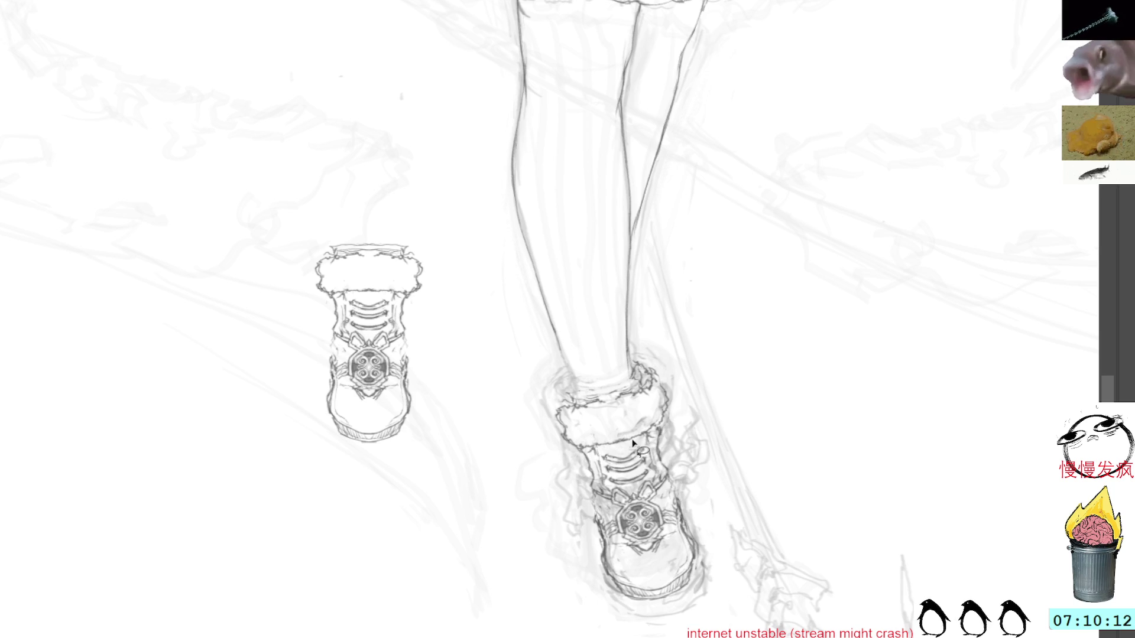
mouse_move(641, 440)
left_mouse_down()
mouse_move(600, 484)
mouse_move(614, 475)
left_mouse_up()
key("ctrl+d")
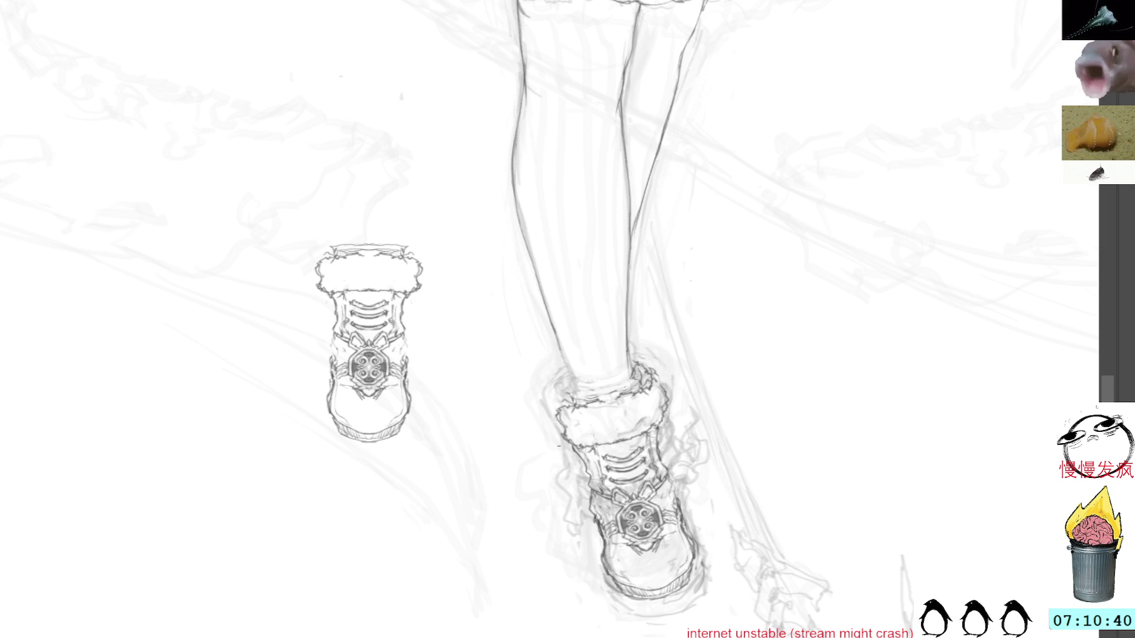
Hide the spare left boot drawing and add a small stroke on the boot cuff.
key("ctrl+z")
key("ctrl+shift+z")
key("ctrl+z")
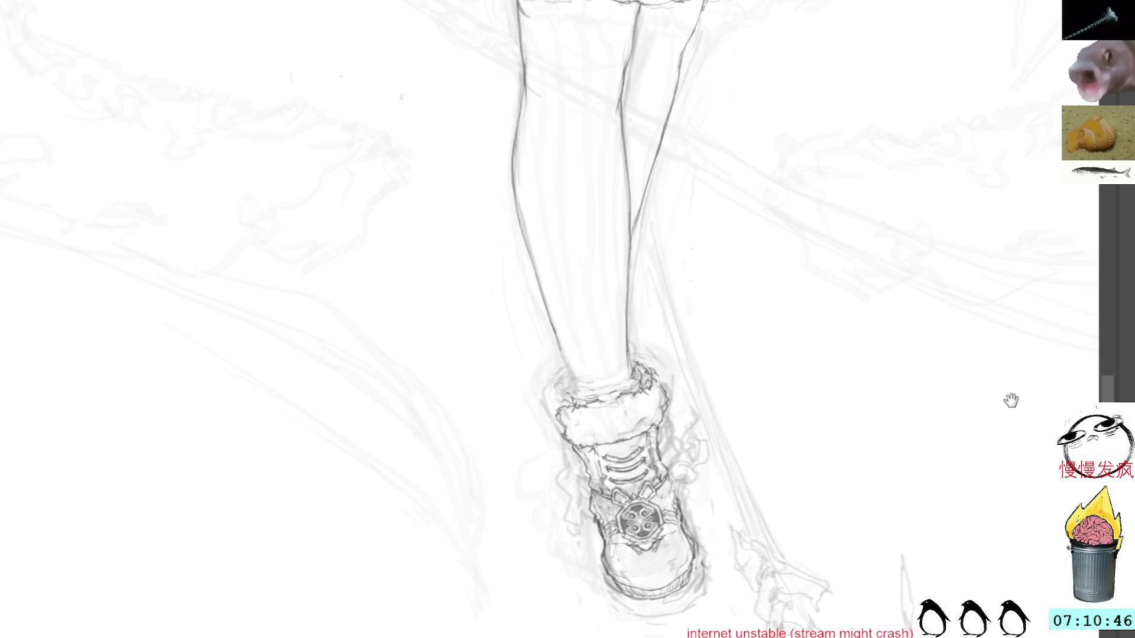
left_click_drag(735, 302, 791, 342)
left_click_drag(637, 475, 647, 474)
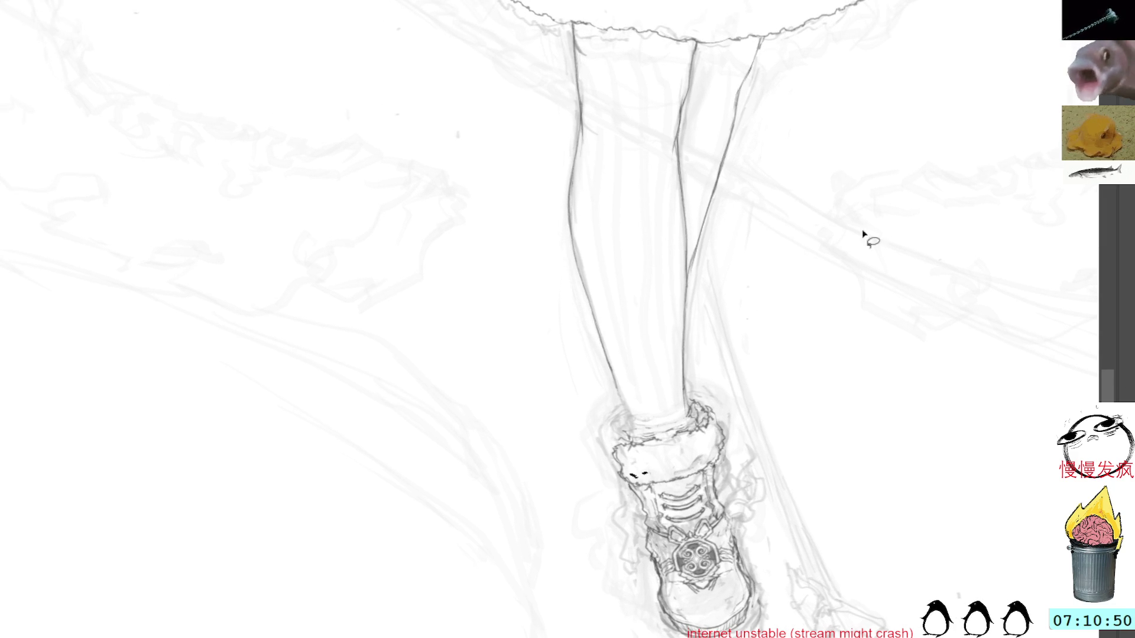
left_click_drag(848, 253, 644, 306)
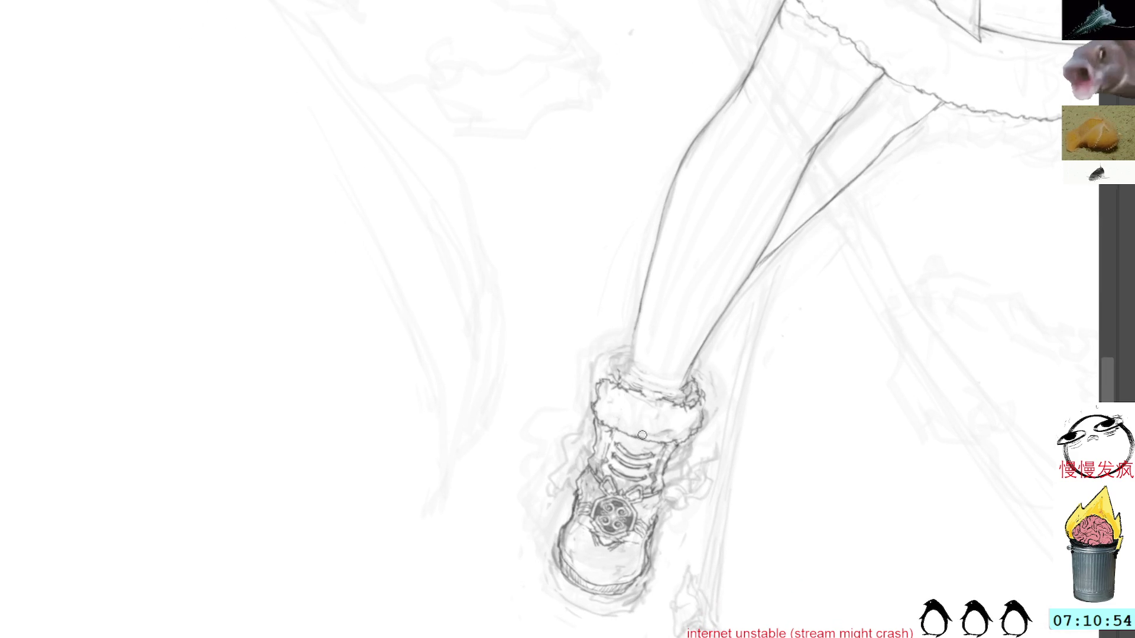
key("l")
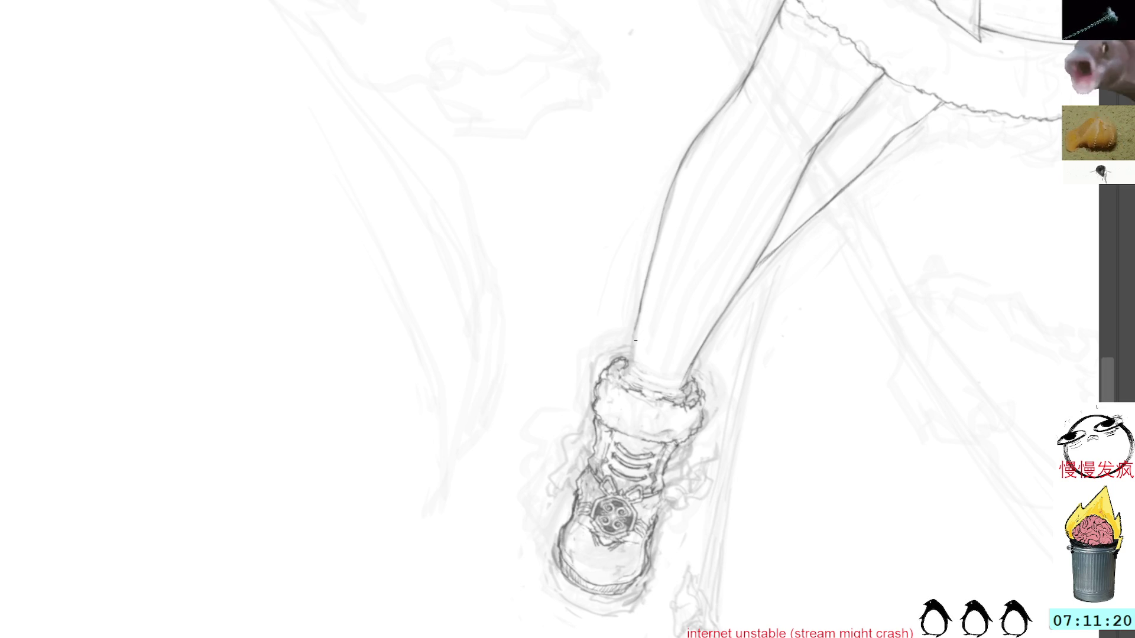
Tilt the view so the boot stands upright and add a short pencil stroke on its toe.
left_click_drag(851, 266, 742, 109)
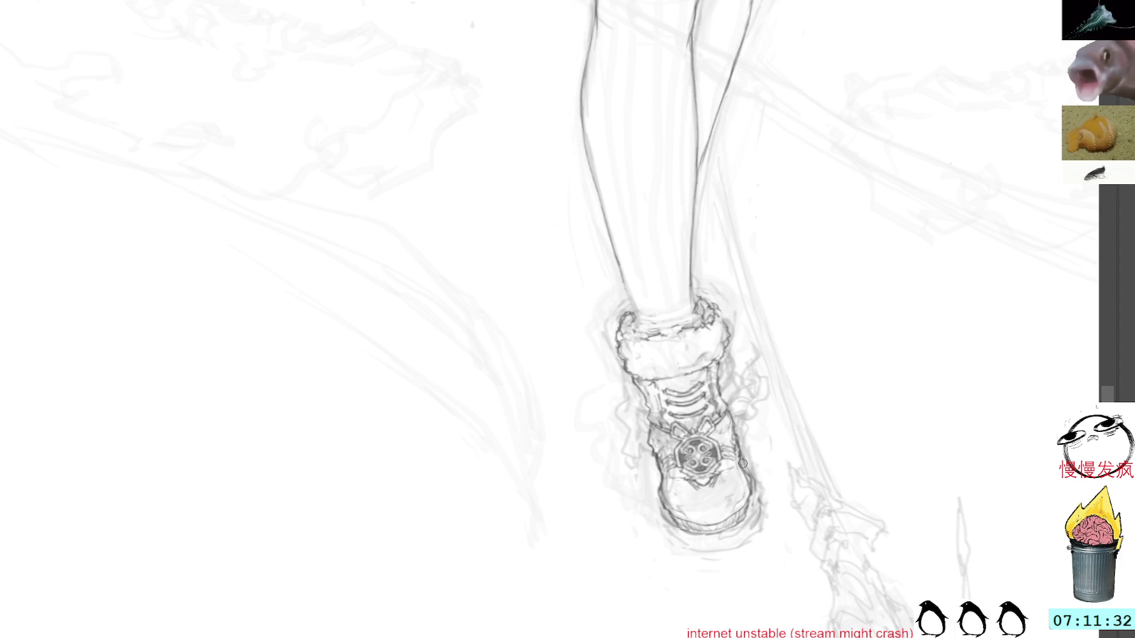
mouse_move(718, 488)
left_mouse_down()
mouse_move(738, 475)
mouse_move(710, 399)
mouse_move(679, 391)
mouse_move(662, 413)
mouse_move(670, 493)
mouse_move(722, 501)
left_mouse_up()
Transform the laces and emblem area, widening its right edge slightly, and commit it.
key("ctrl+t")
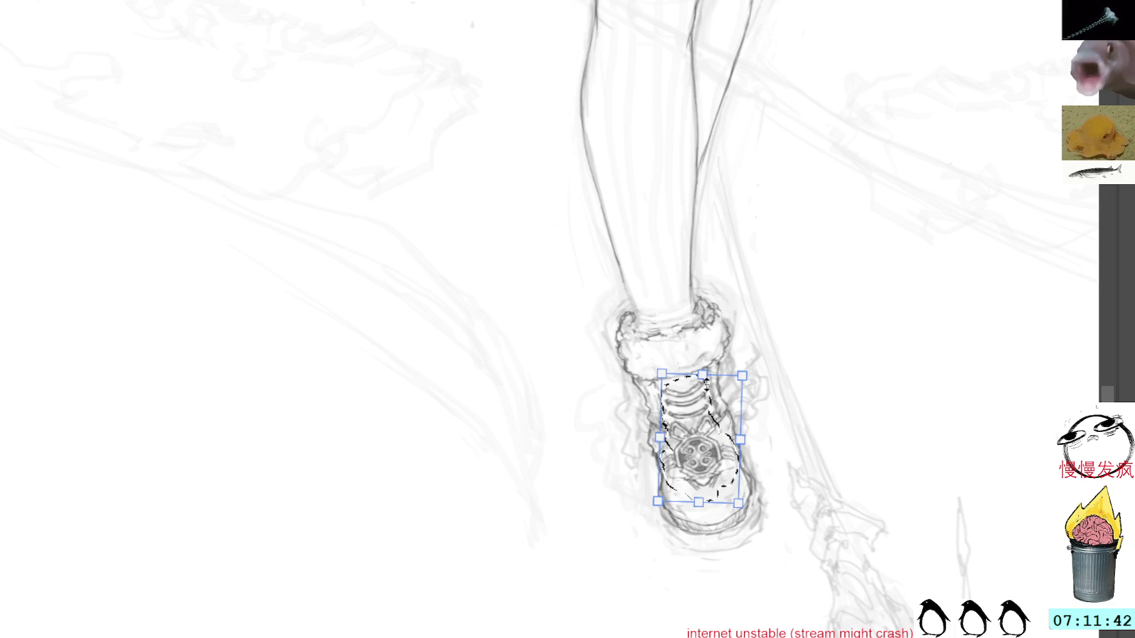
key("m")
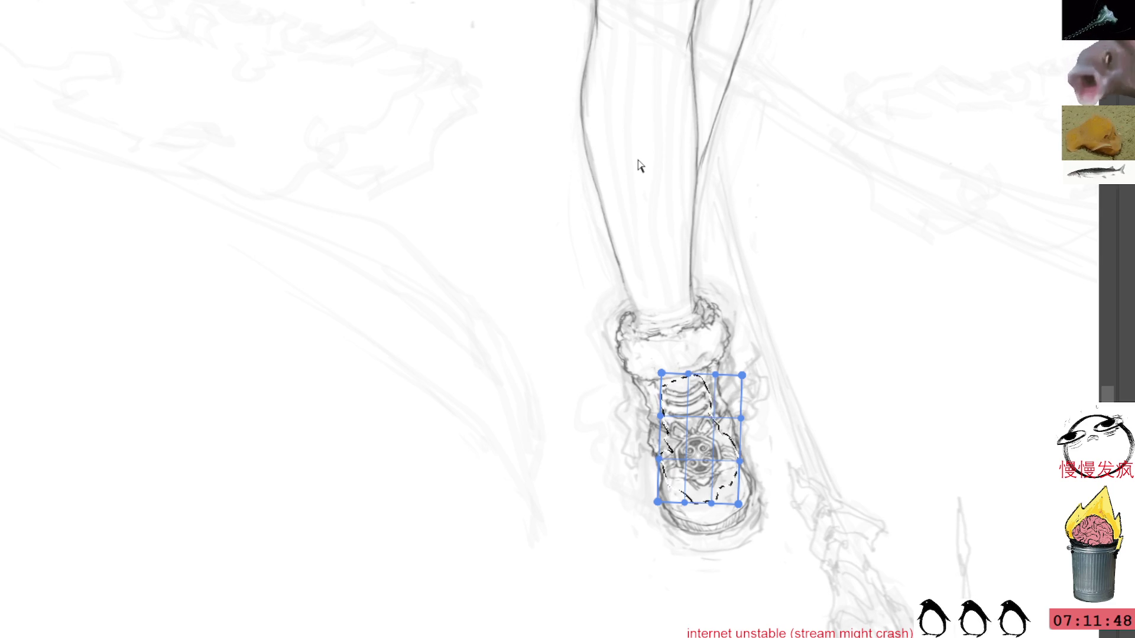
key("Return")
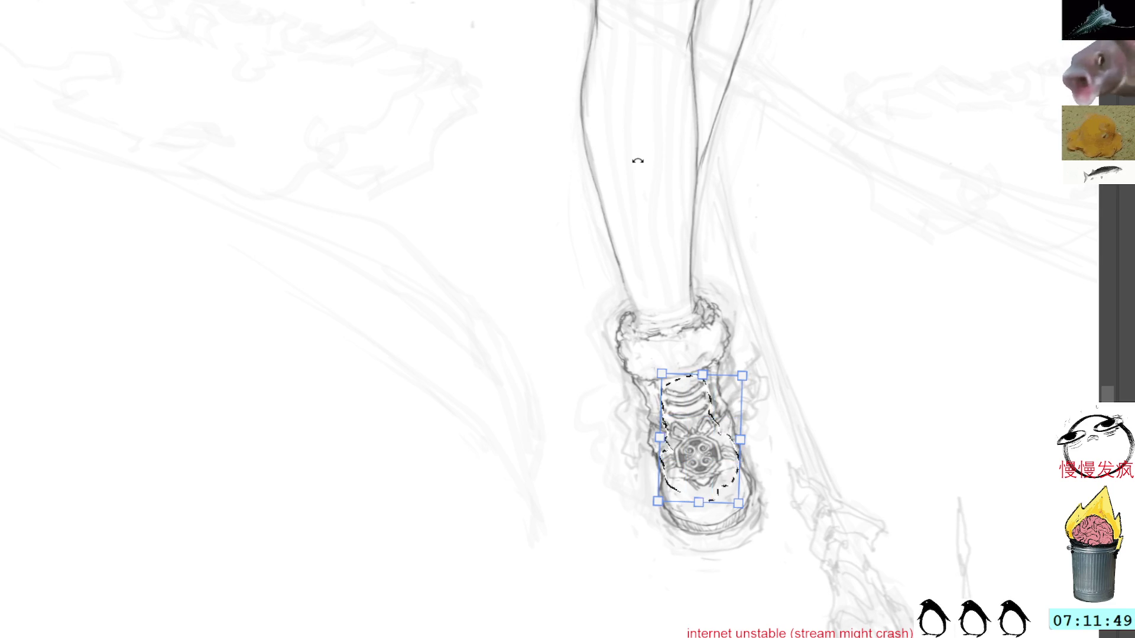
key("ctrl+t")
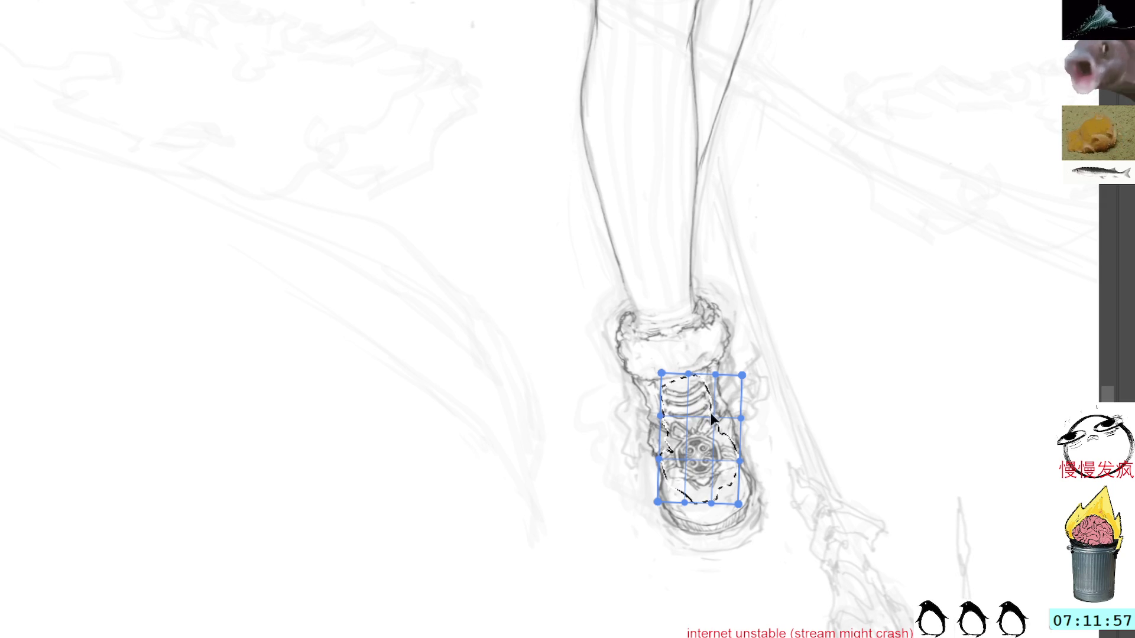
key("Escape")
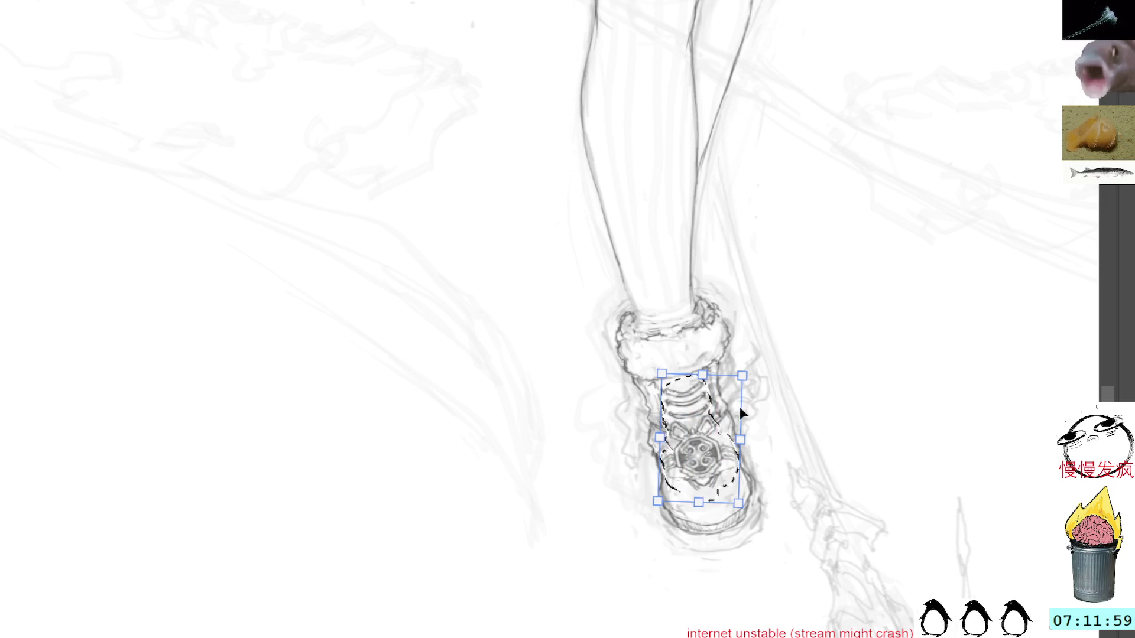
left_click_drag(747, 430, 749, 436)
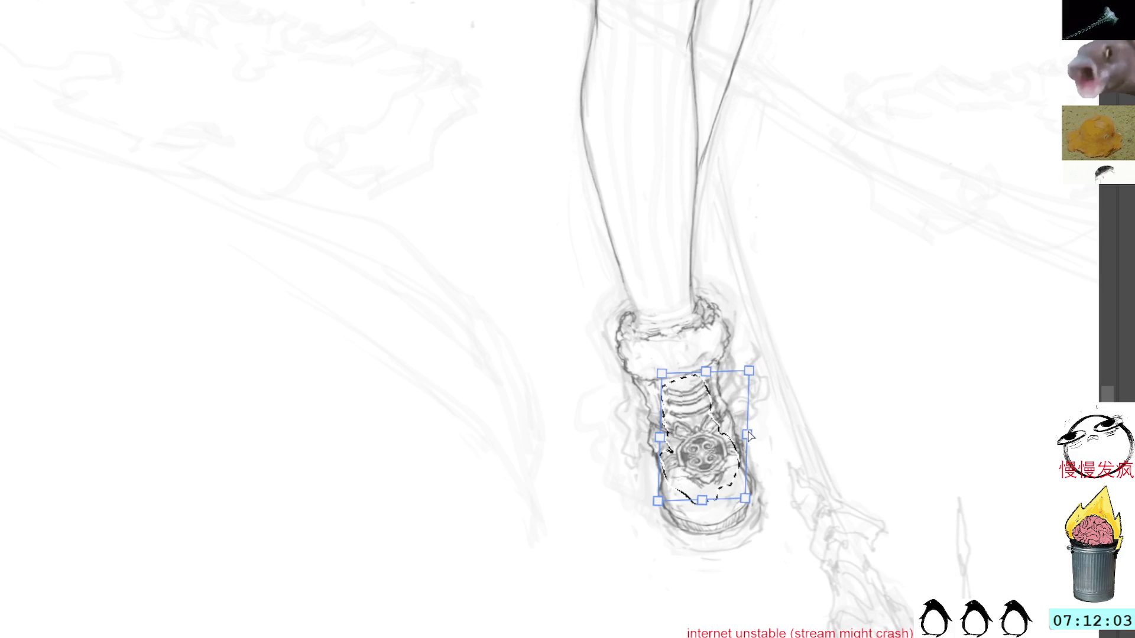
left_click_drag(747, 436, 748, 435)
key("m")
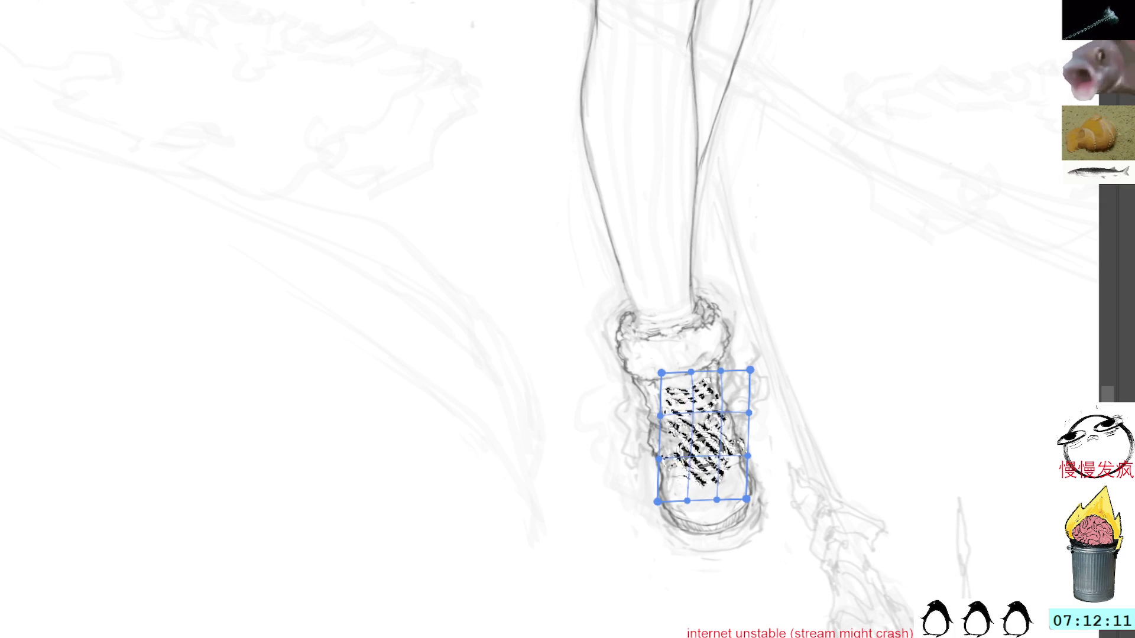
key("Return")
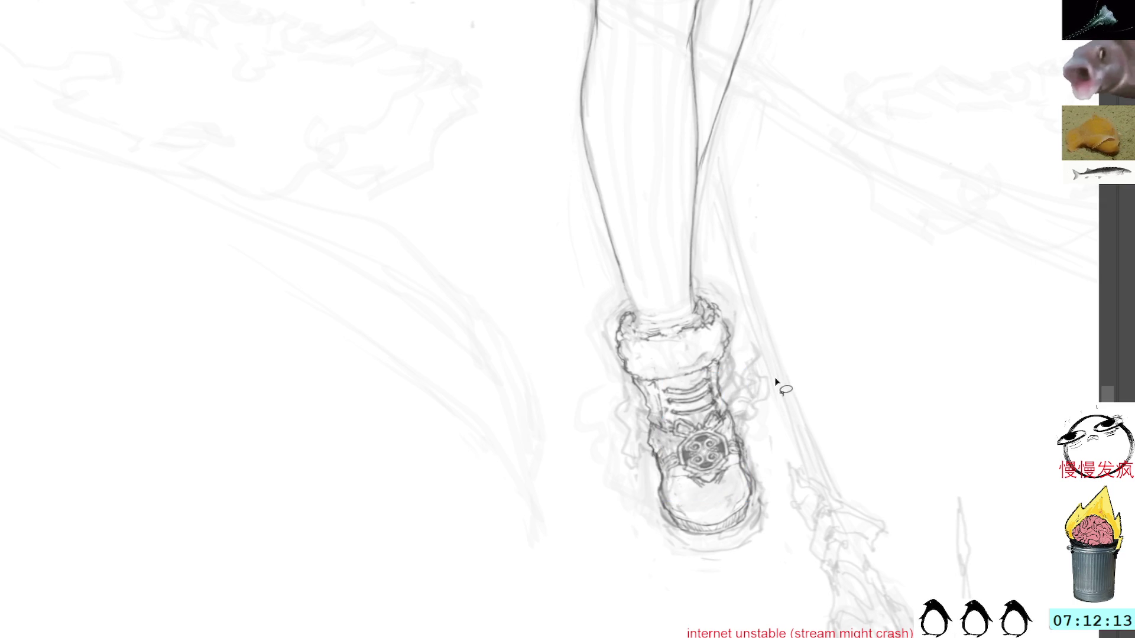
Rotate the view slightly around the boot cuff and lasso the laces and emblem region again.
left_click_drag(752, 435, 746, 454)
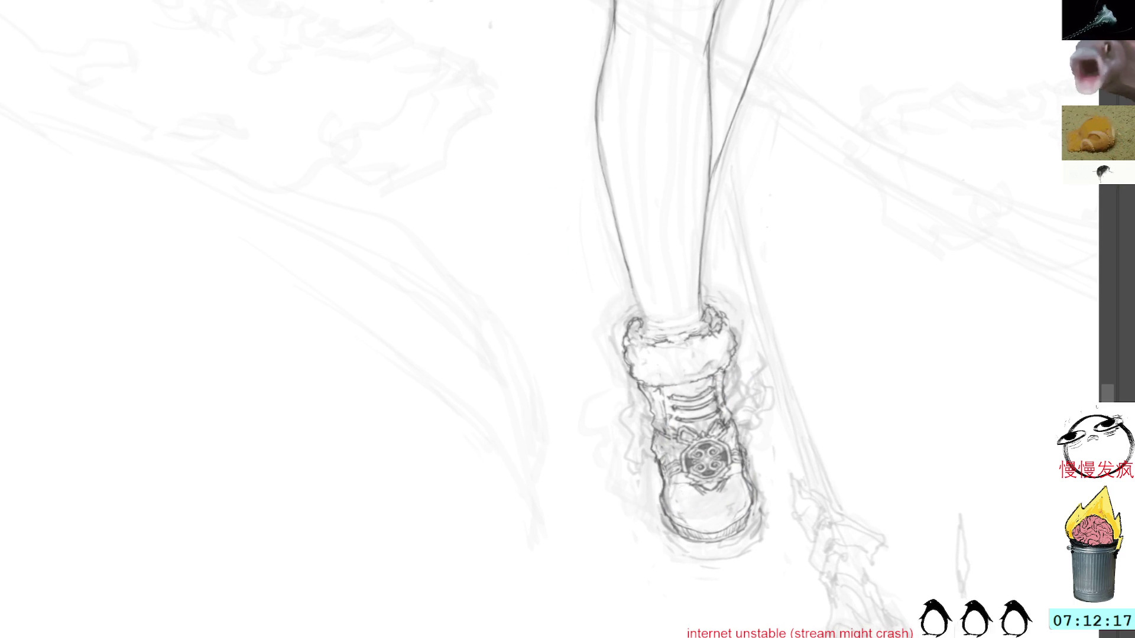
left_click_drag(745, 461, 742, 481)
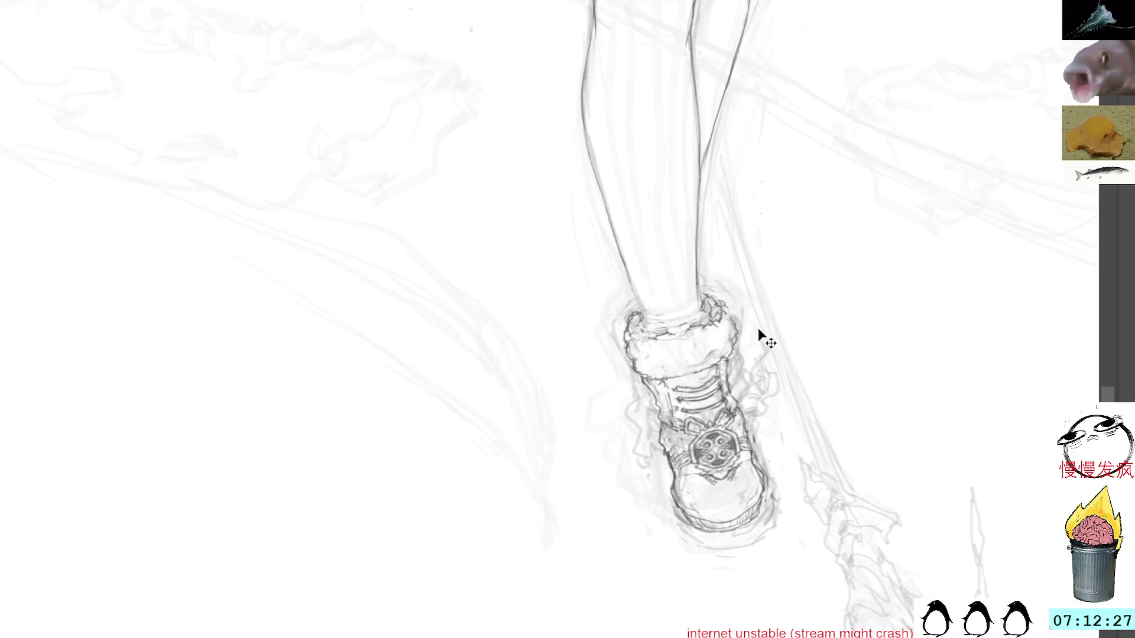
left_click_drag(760, 327, 758, 332)
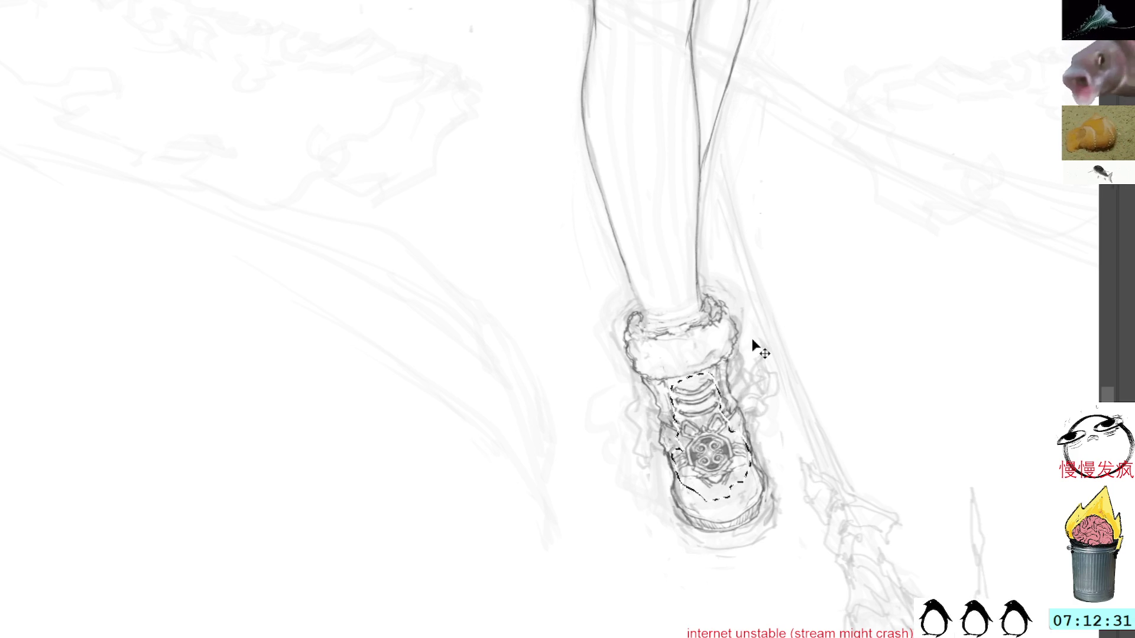
key("ctrl+t")
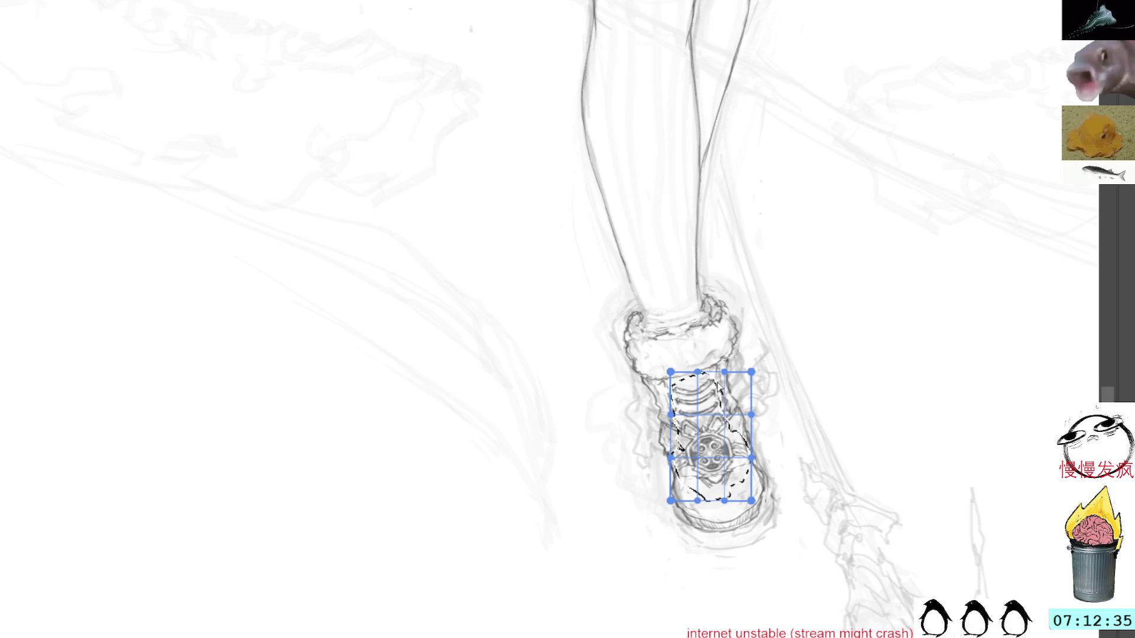
Mesh-warp the laces and emblem so they curve along the boot's front, and commit.
mouse_move(712, 442)
left_mouse_down()
mouse_move(710, 454)
mouse_move(728, 416)
mouse_move(733, 369)
mouse_move(724, 375)
mouse_move(735, 374)
left_mouse_up()
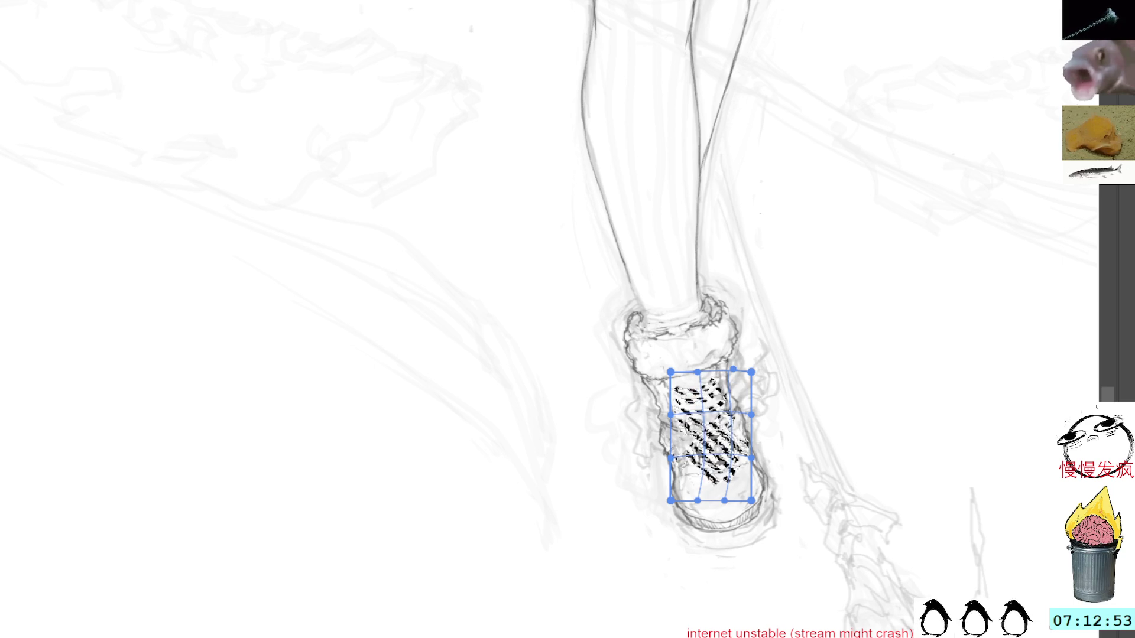
key("Return")
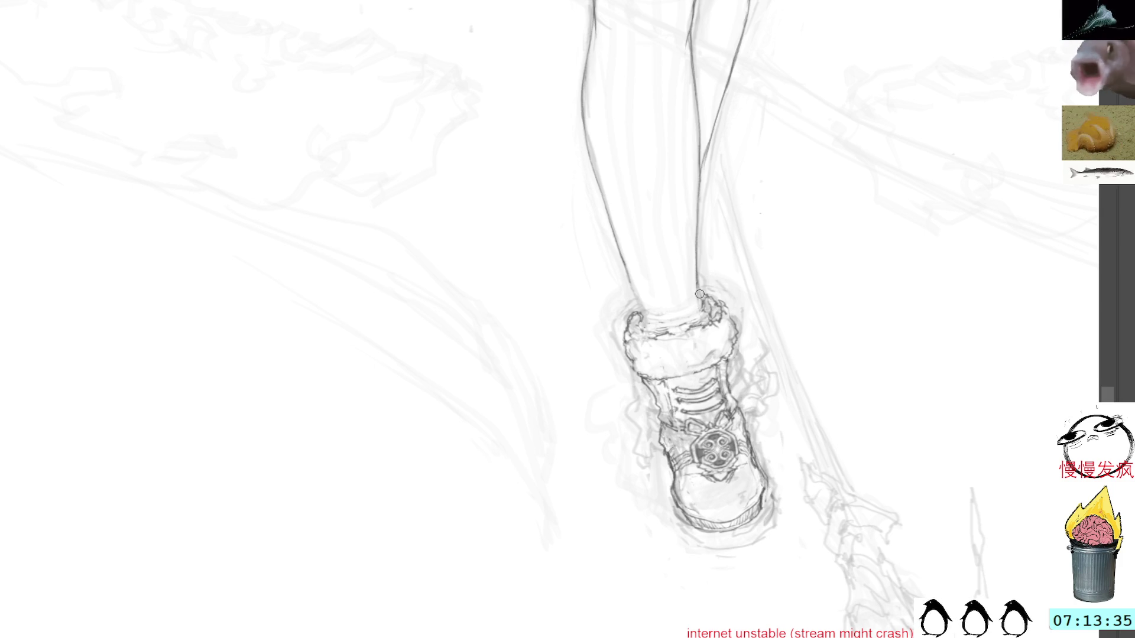
Extend the leg outlines down to the boot cuff and darken the left leg contour.
left_click_drag(705, 308, 700, 286)
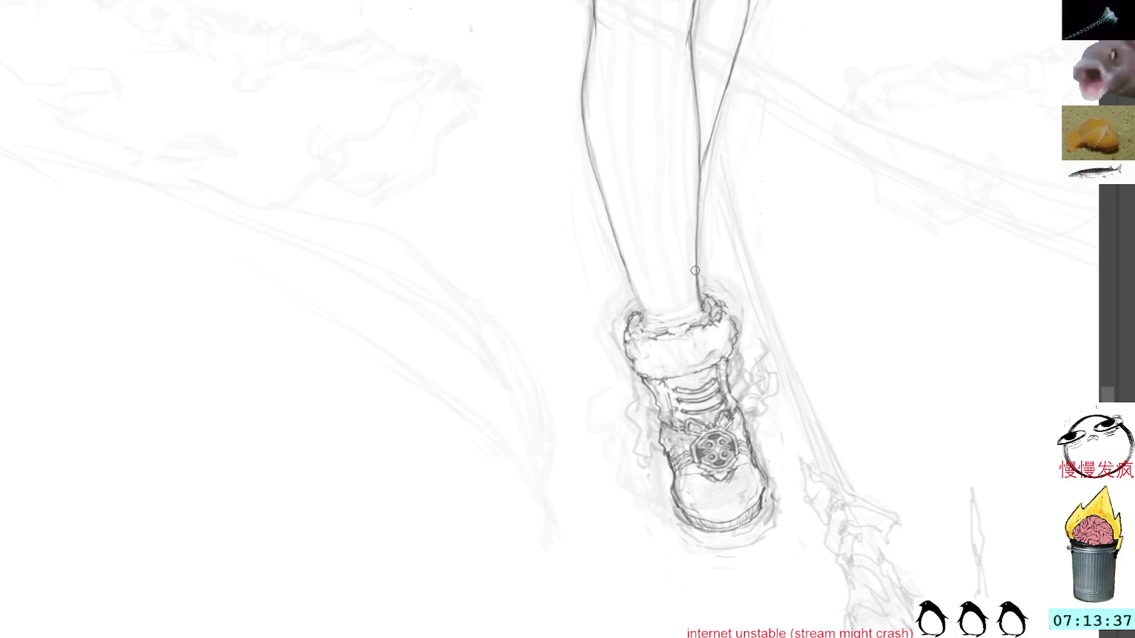
mouse_move(616, 254)
left_mouse_down()
mouse_move(760, 147)
mouse_move(810, 317)
left_mouse_up()
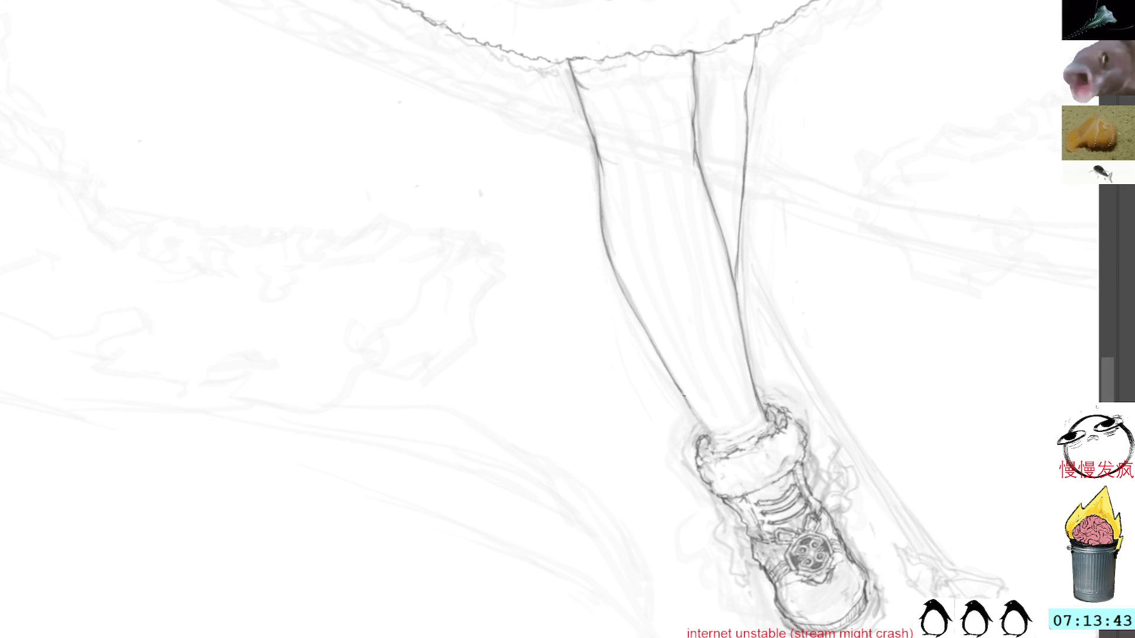
left_click_drag(691, 407, 717, 444)
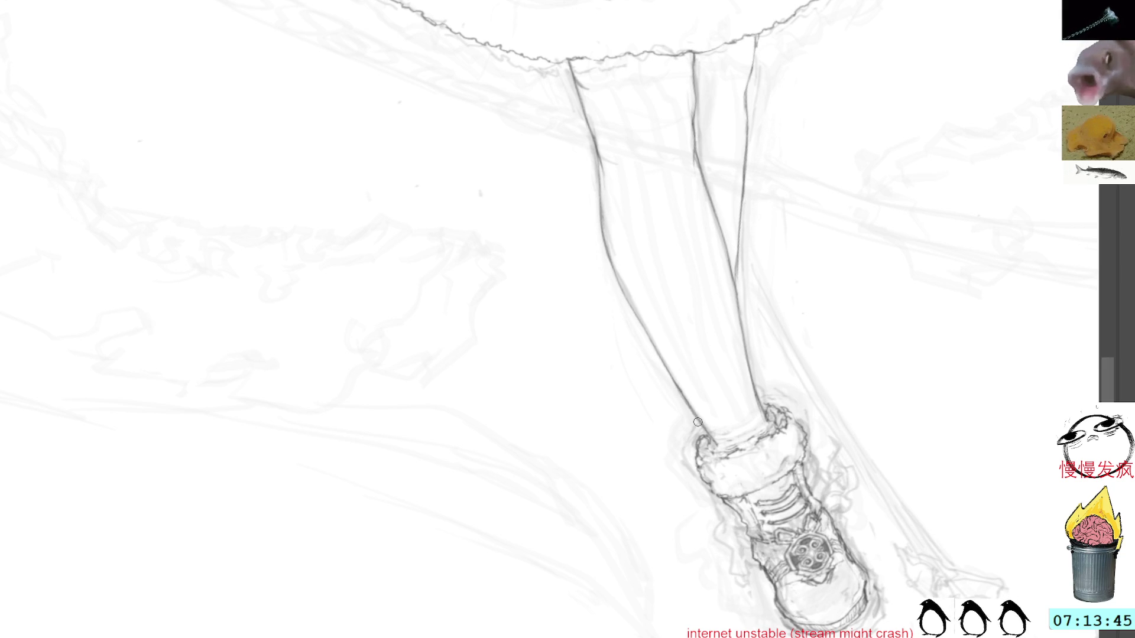
mouse_move(680, 392)
left_mouse_down()
mouse_move(724, 447)
mouse_move(715, 443)
left_mouse_up()
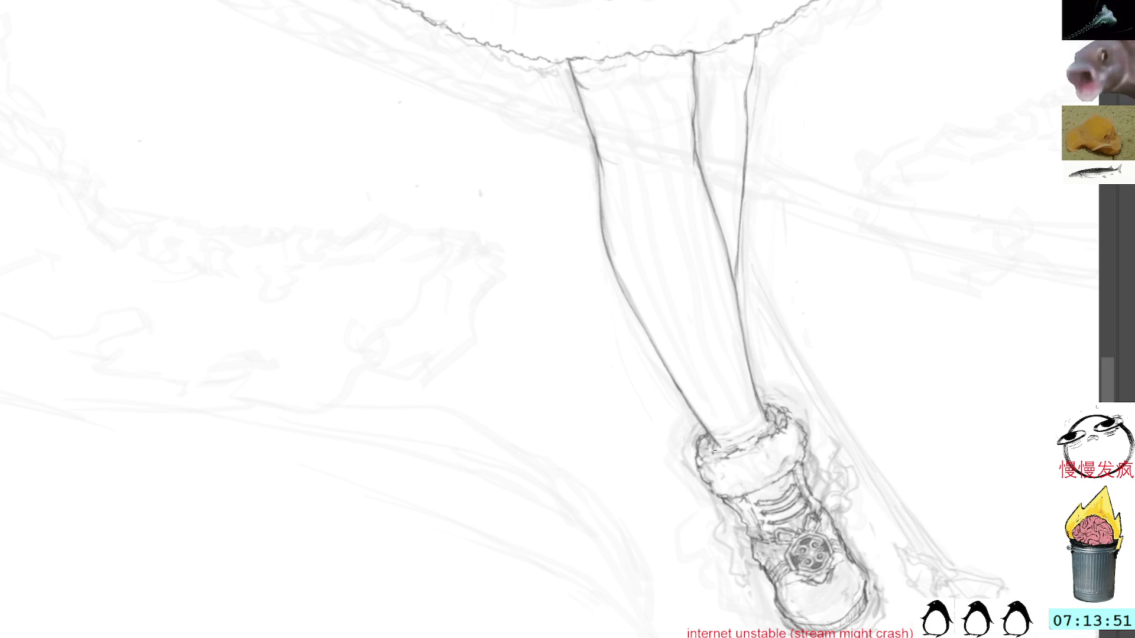
Sketch short fur strokes along the cuff's right edge and top.
left_click_drag(810, 341, 798, 321)
mouse_move(792, 401)
left_mouse_down()
mouse_move(790, 381)
mouse_move(784, 405)
mouse_move(771, 390)
mouse_move(790, 387)
left_mouse_up()
left_click_drag(786, 388, 806, 395)
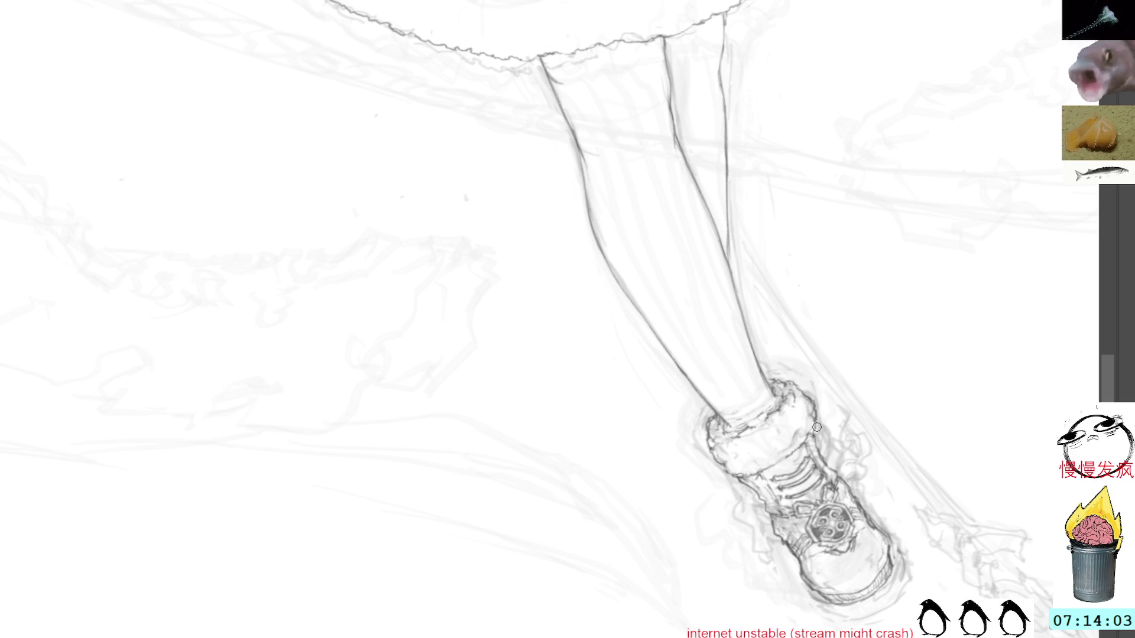
left_click_drag(899, 319, 742, 96)
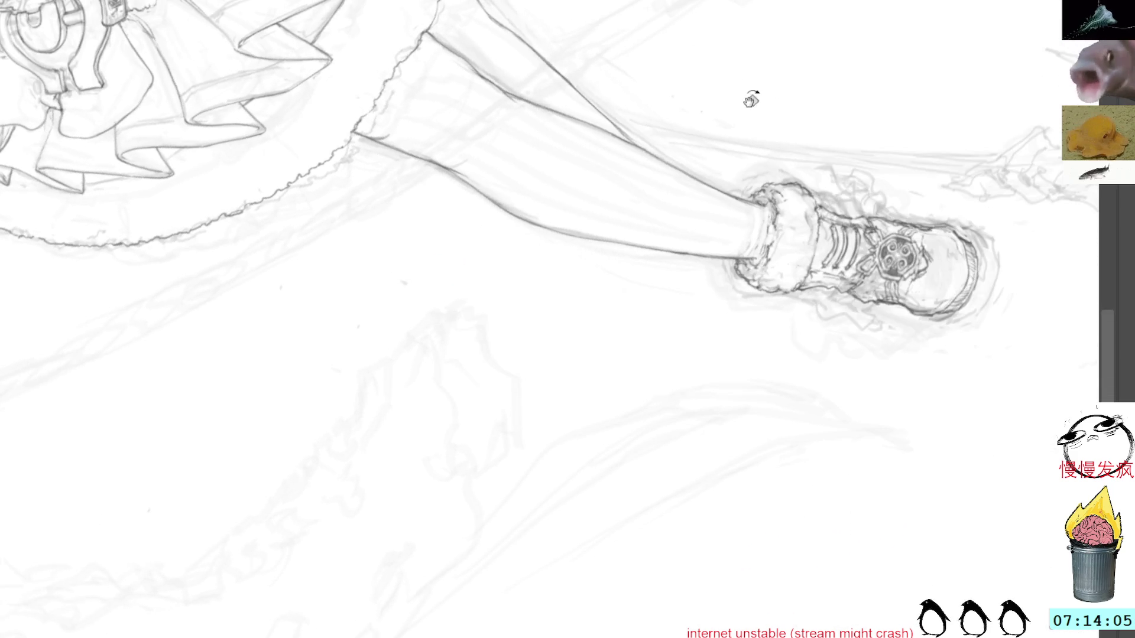
mouse_move(823, 334)
left_mouse_down()
mouse_move(786, 459)
mouse_move(794, 307)
left_mouse_up()
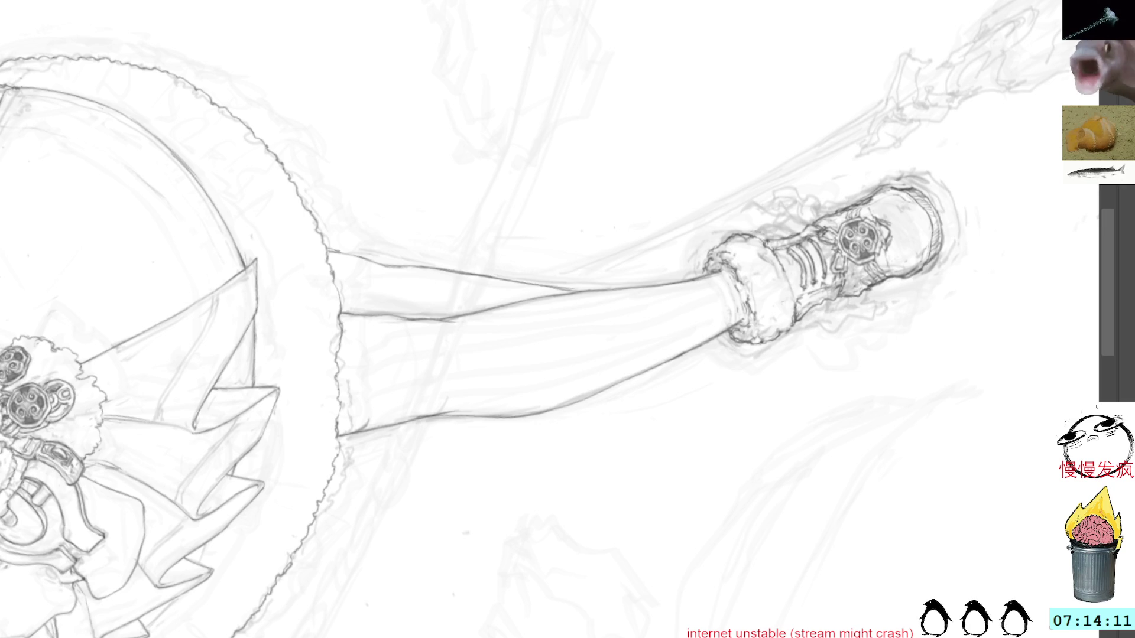
key("5")
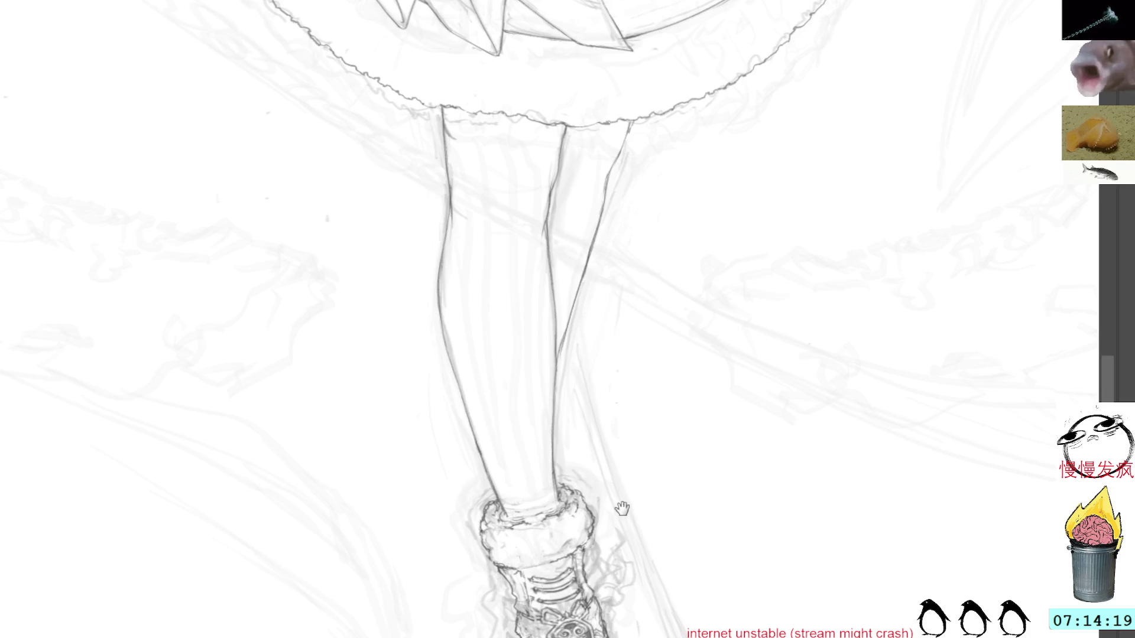
scroll(657, 547, "down", 5)
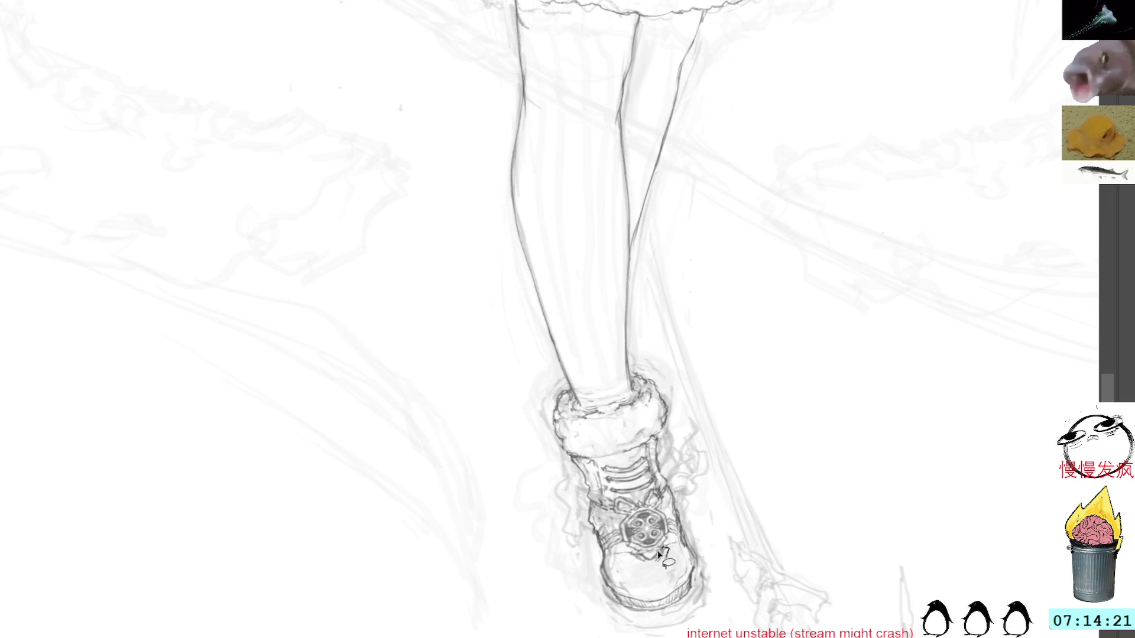
left_click_drag(623, 559, 656, 560)
key("ctrl+z")
key("ctrl+z")
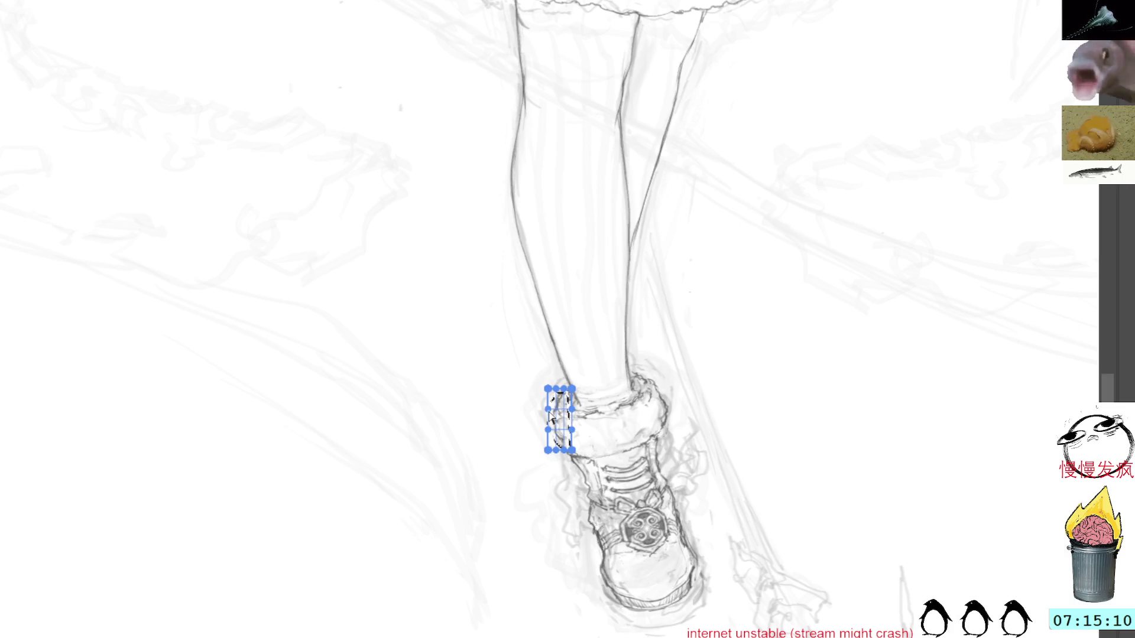
Warp the left ankle strokes outward, confirm, and deselect.
left_click_drag(549, 414, 539, 410)
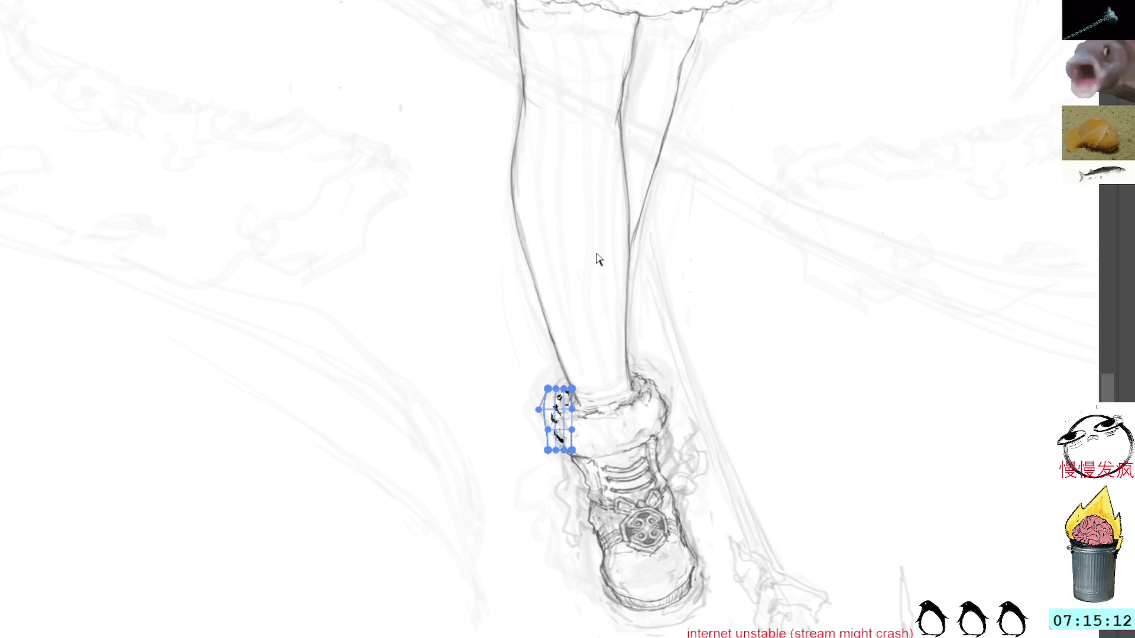
key("Return")
key("ctrl+d")
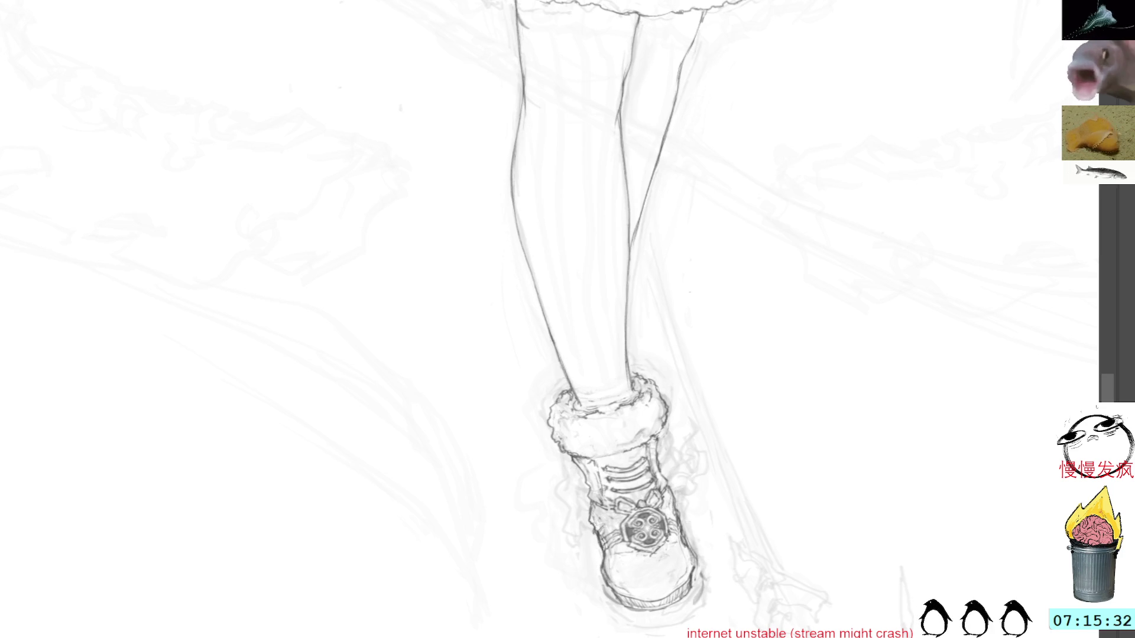
Zoom out to the whole boot, then scale it up and stretch it taller.
scroll(818, 319, "up", 2)
scroll(835, 266, "up", 4)
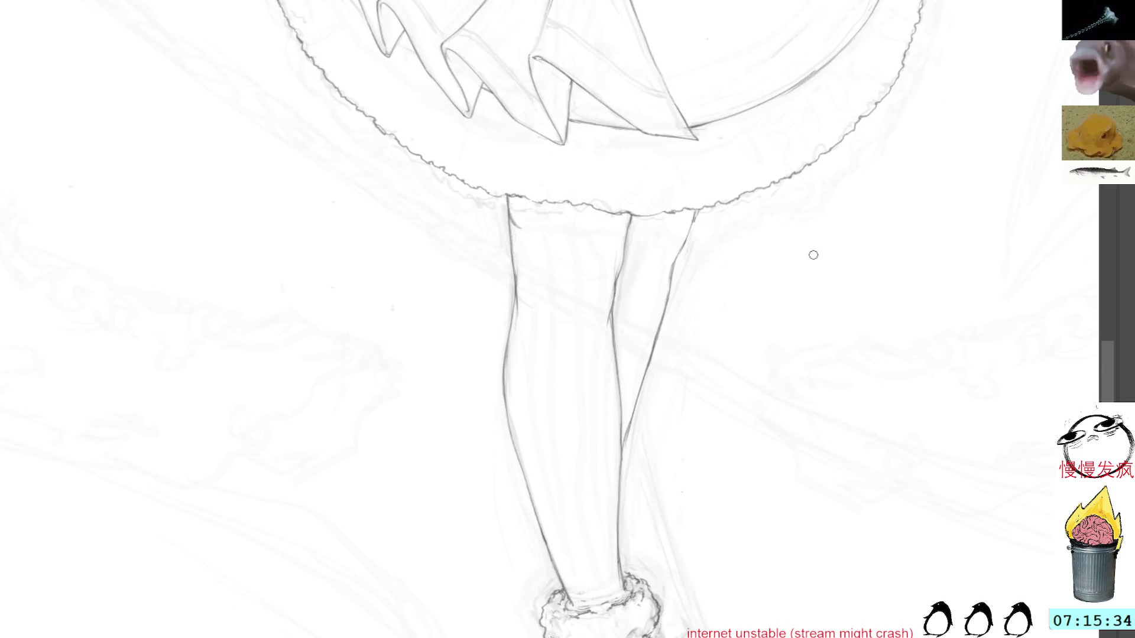
left_click(279, 47)
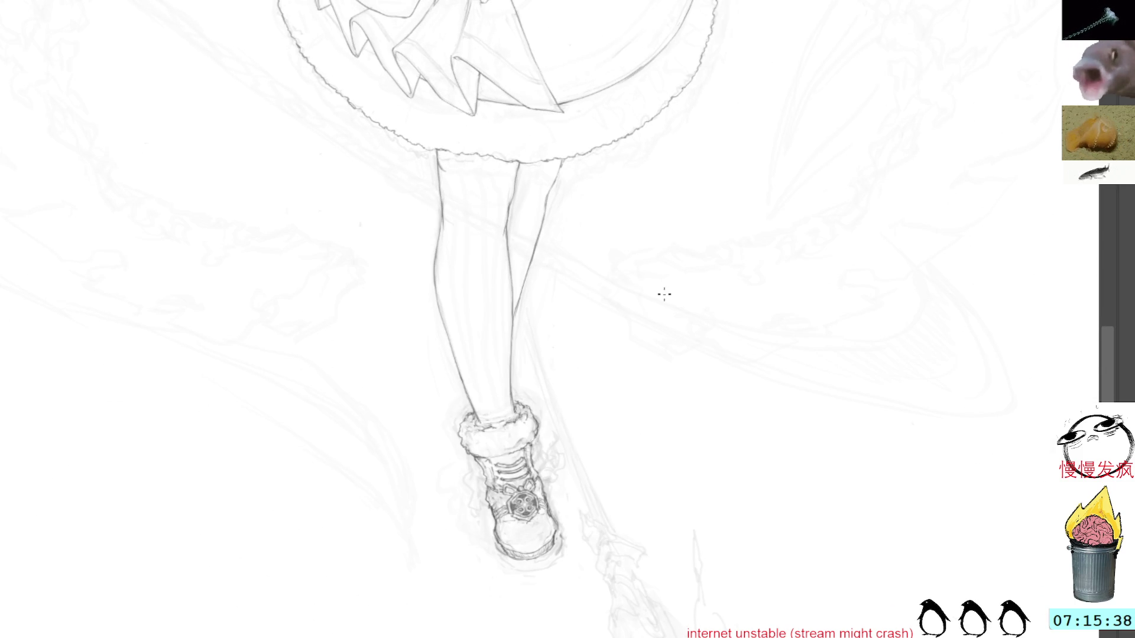
key("ctrl+t")
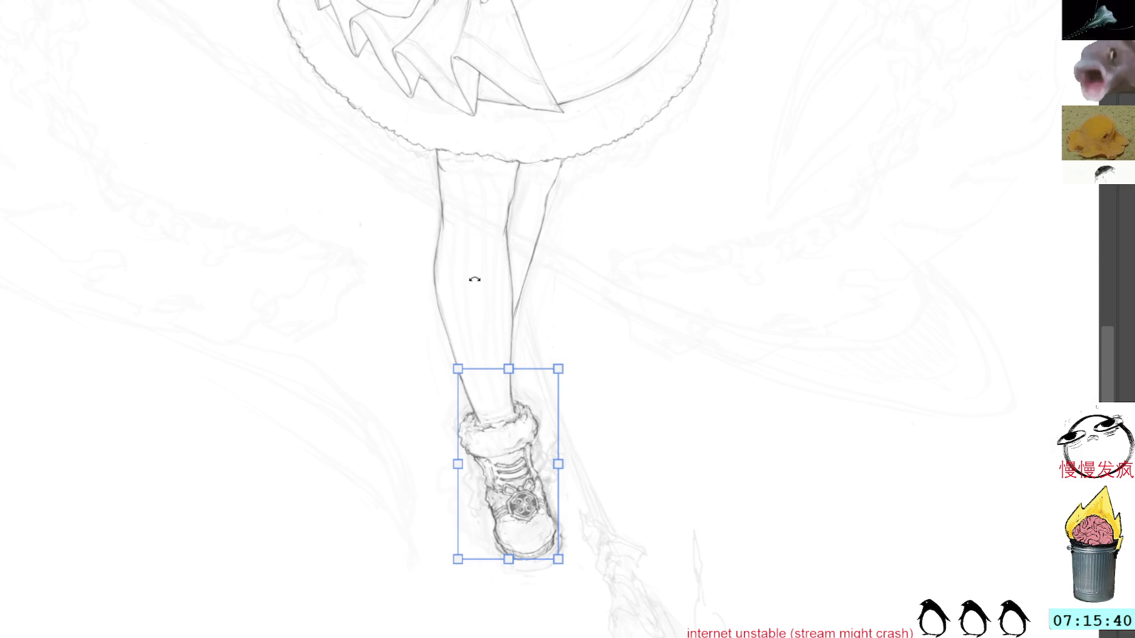
left_click_drag(556, 571, 567, 585)
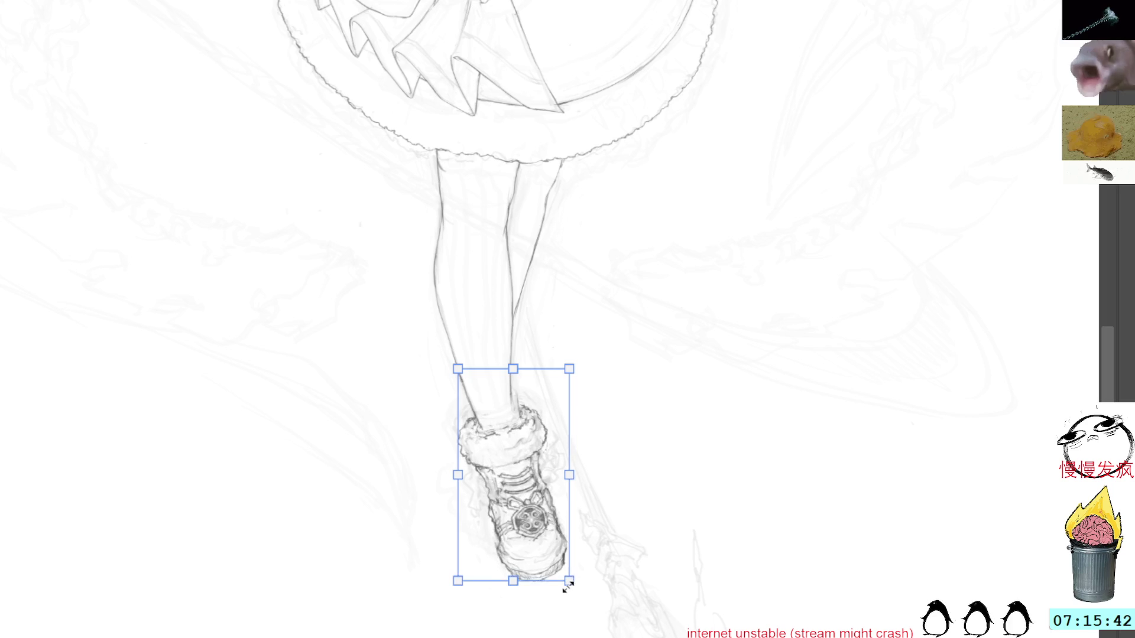
left_click_drag(546, 535, 543, 523)
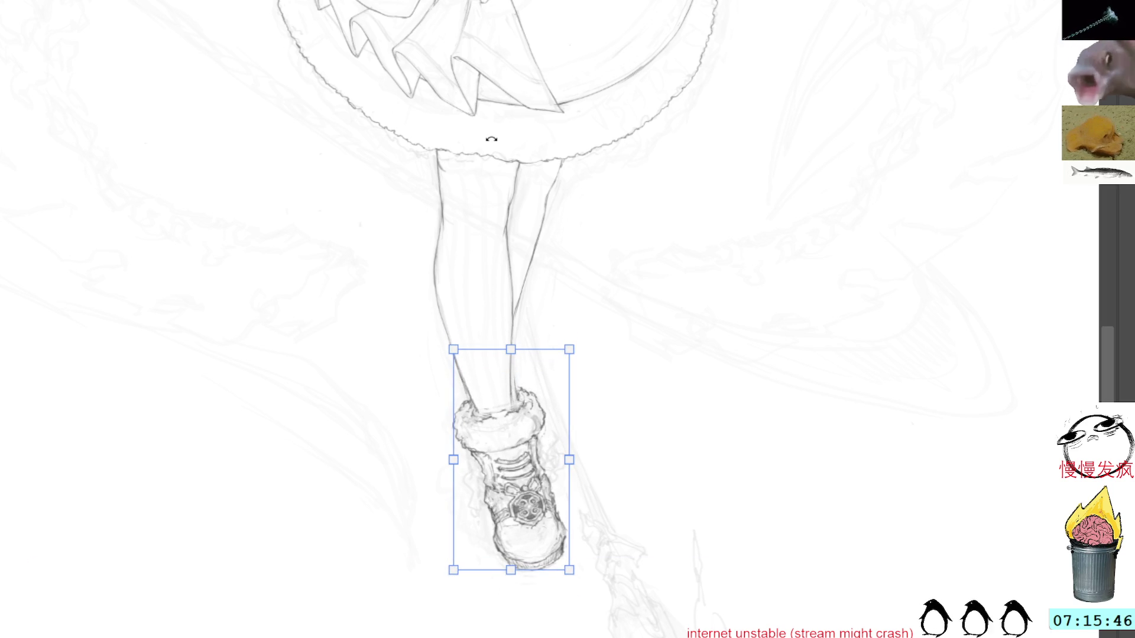
key("Return")
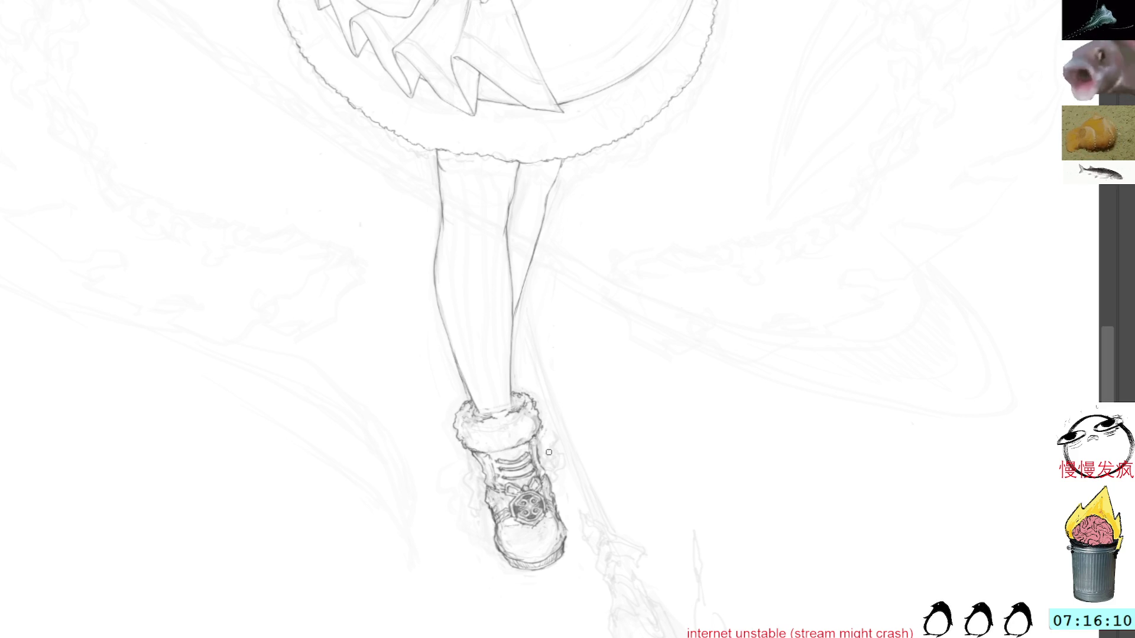
Skew the boot and lower leg, then lasso the lower shin and deselect.
key("ctrl+t")
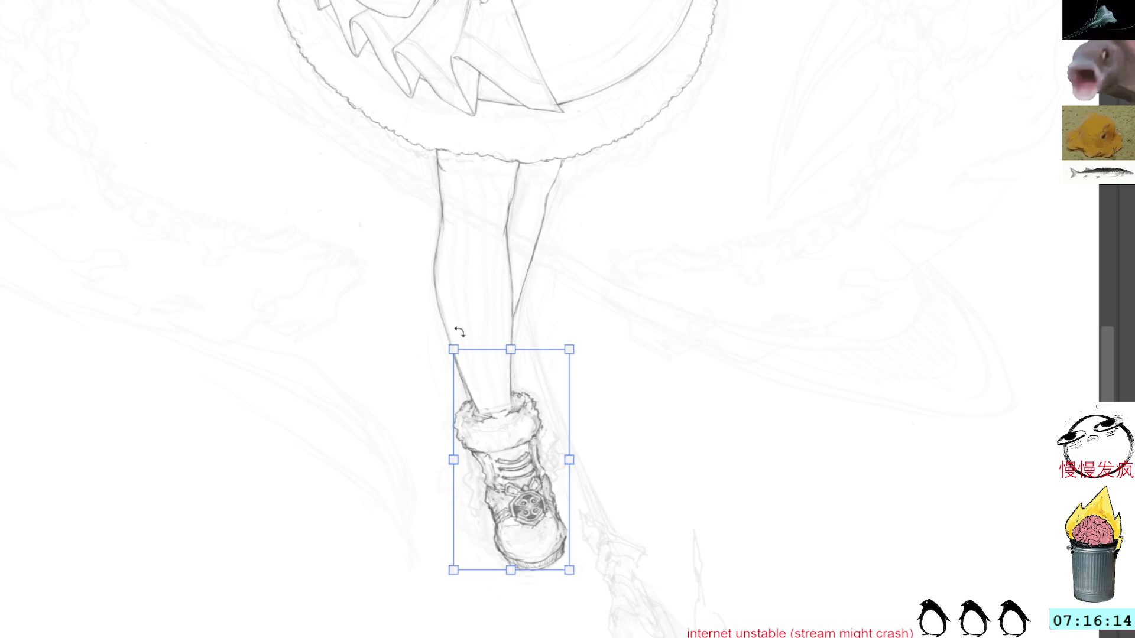
left_click_drag(453, 350, 454, 350)
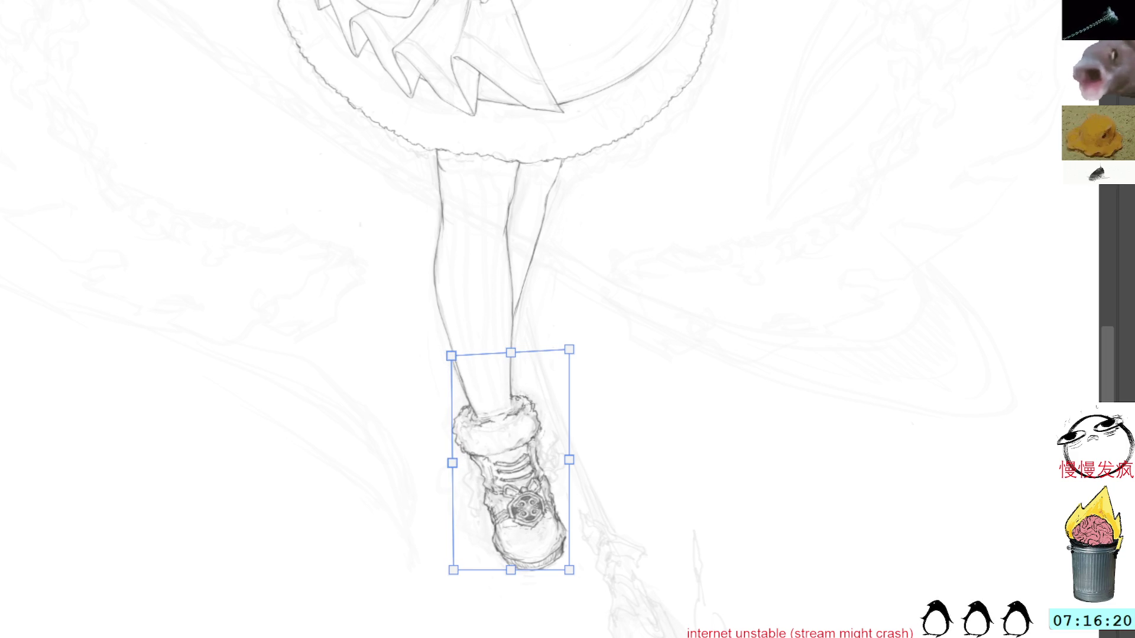
key("Return")
key("l")
left_click_drag(461, 356, 465, 354)
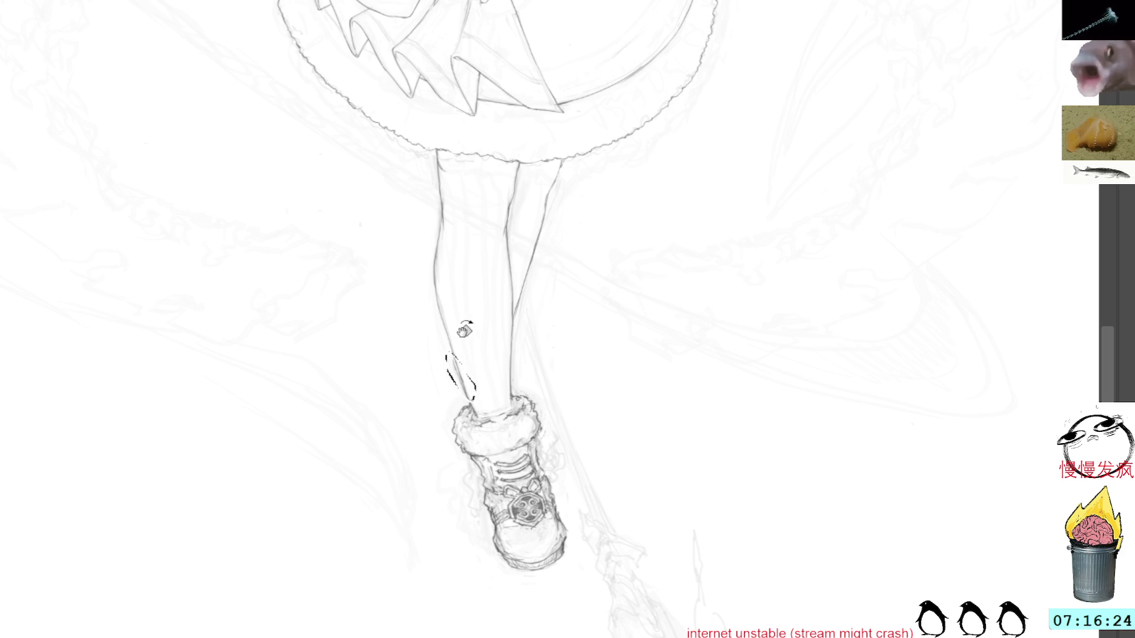
key("ctrl+d")
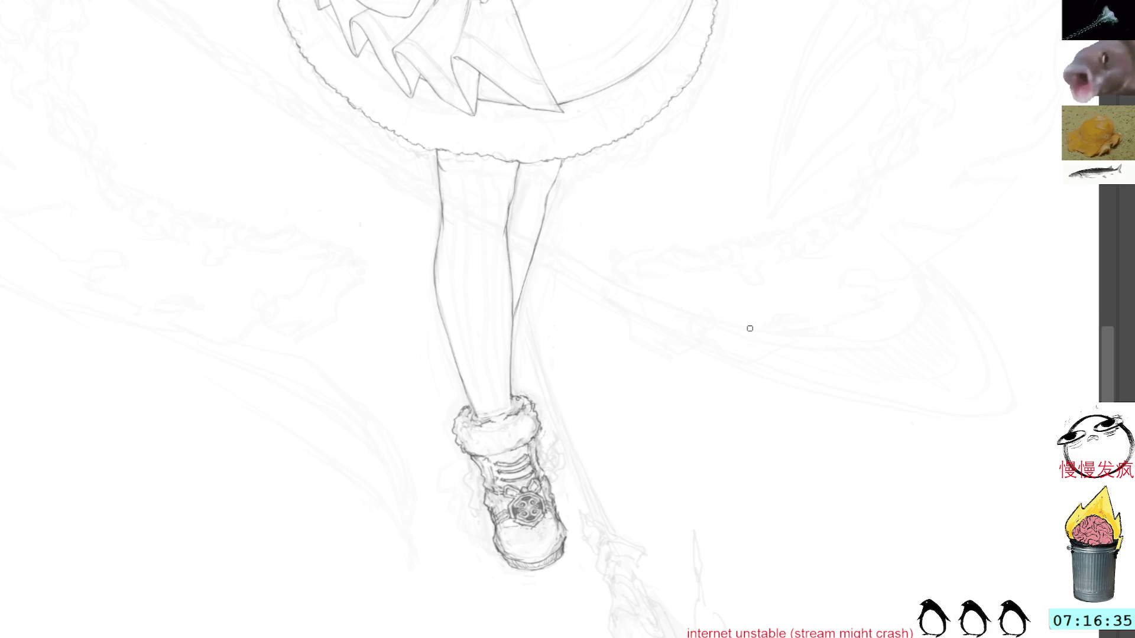
mouse_move(740, 327)
left_mouse_down()
mouse_move(808, 451)
mouse_move(832, 524)
mouse_move(734, 223)
mouse_move(674, 375)
mouse_move(720, 387)
mouse_move(737, 377)
left_mouse_up()
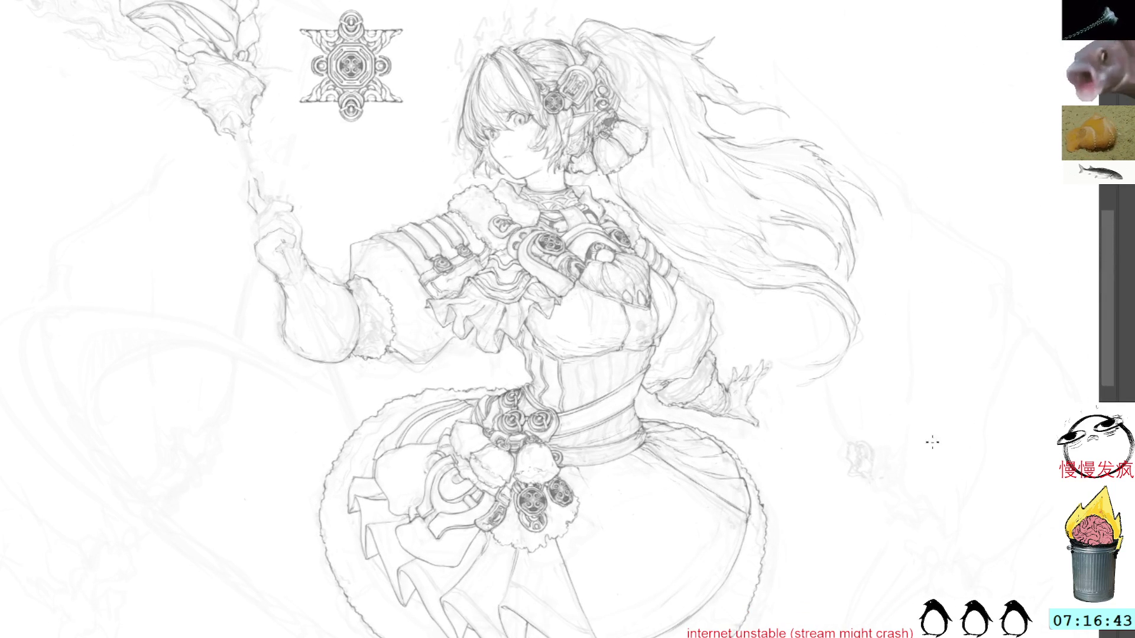
left_click_drag(871, 476, 859, 399)
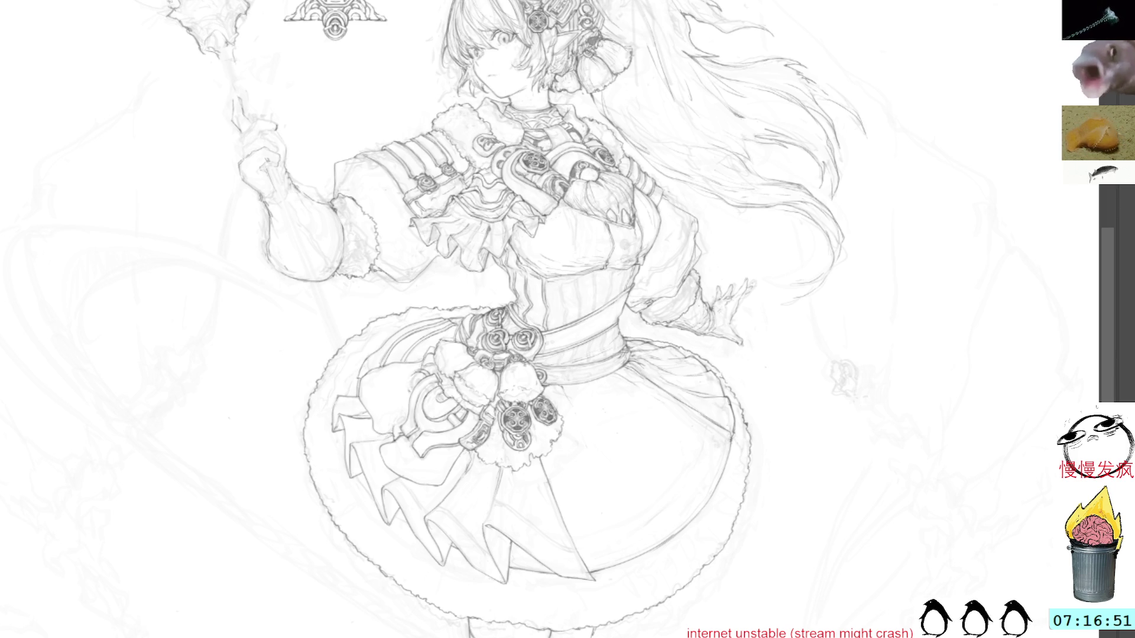
left_click_drag(810, 452, 880, 181)
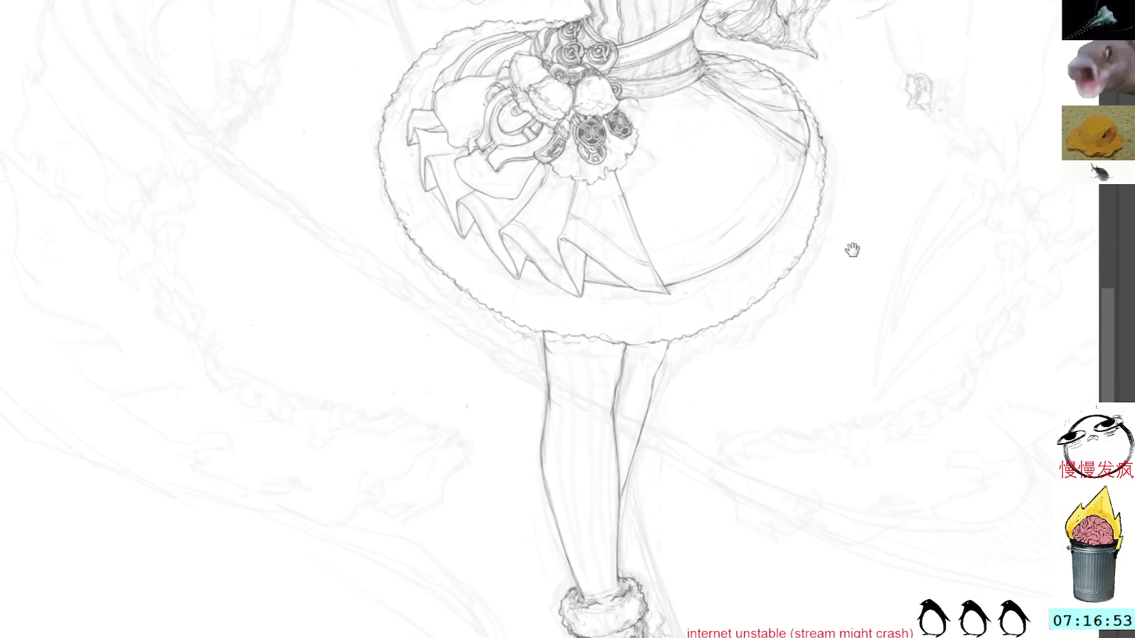
left_click_drag(777, 410, 780, 341)
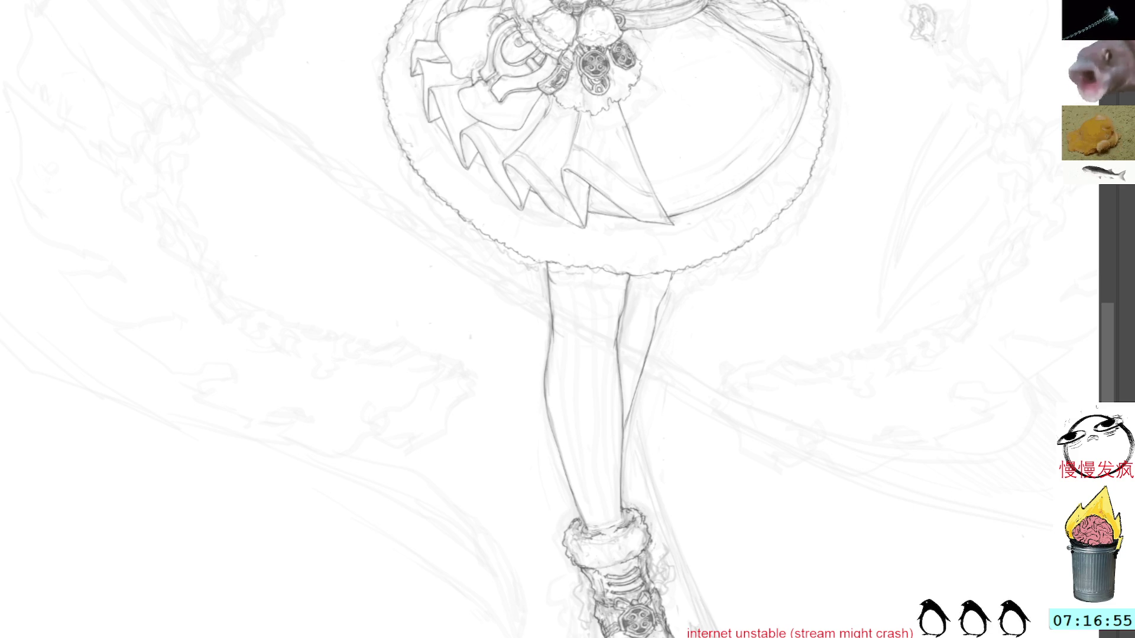
key("ctrl+t")
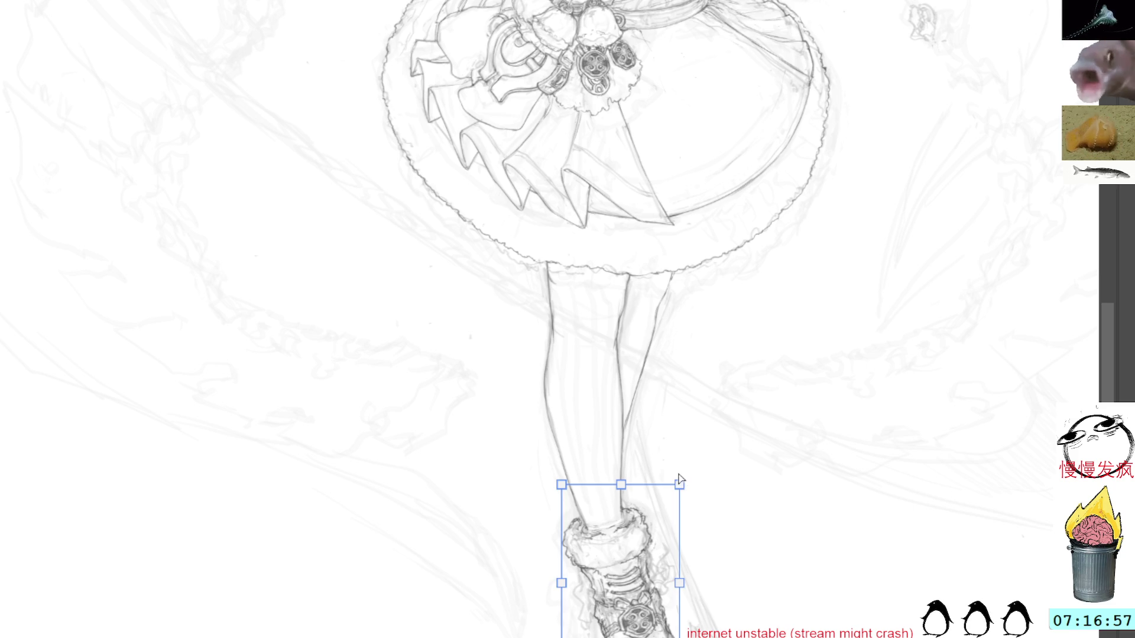
Slightly rotate and enlarge the boot, then skew it by pulling its upper corner.
left_click_drag(670, 491, 683, 498)
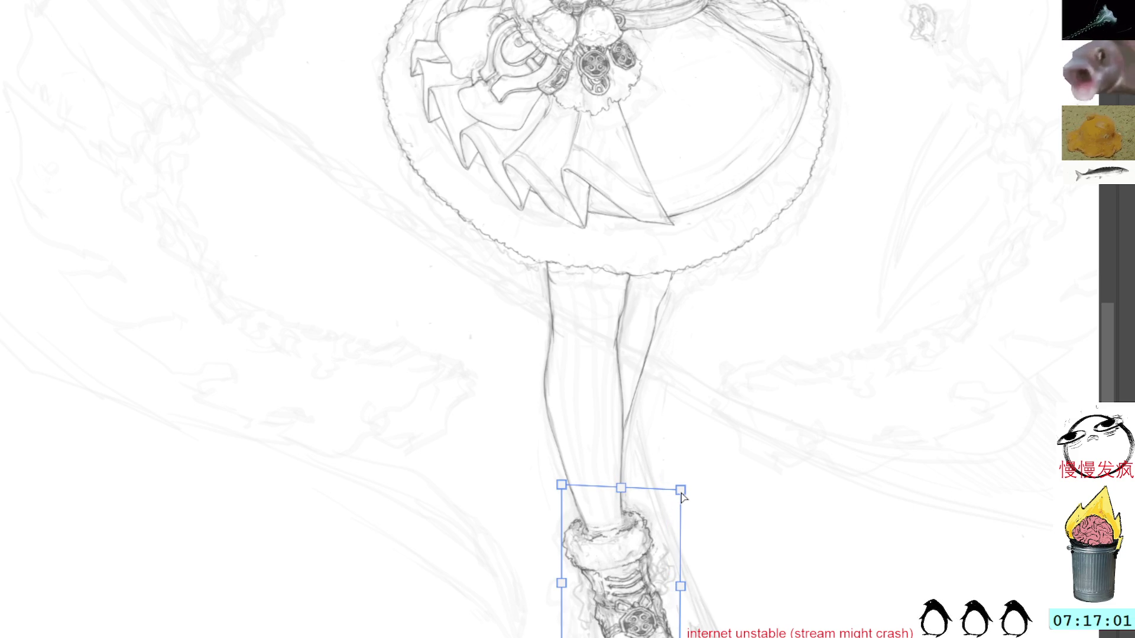
key("Return")
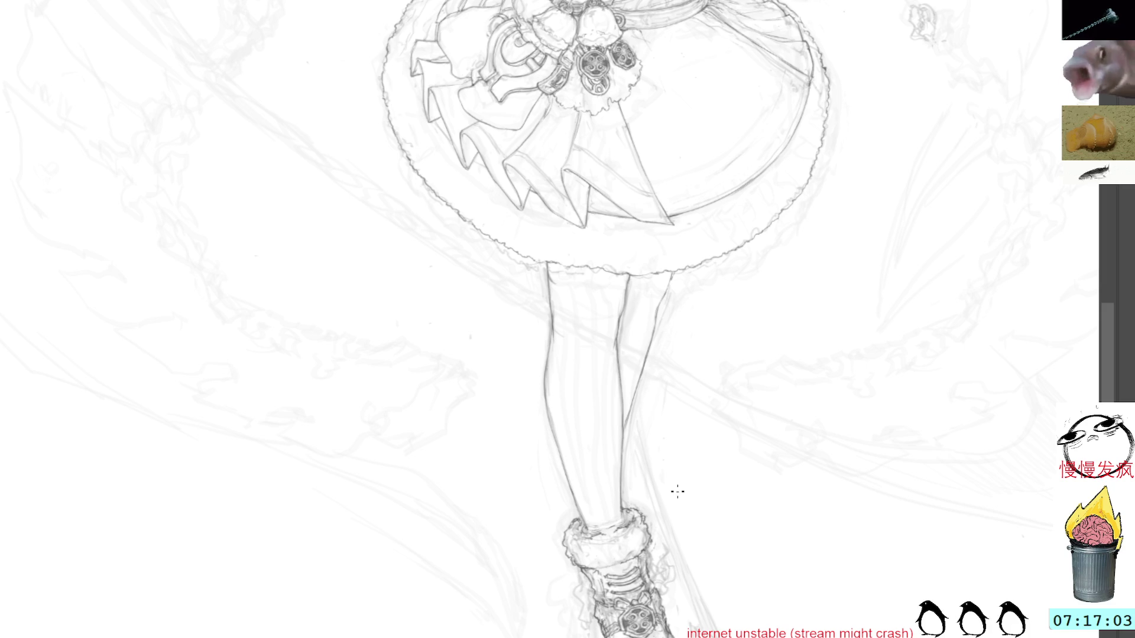
key("ctrl+t")
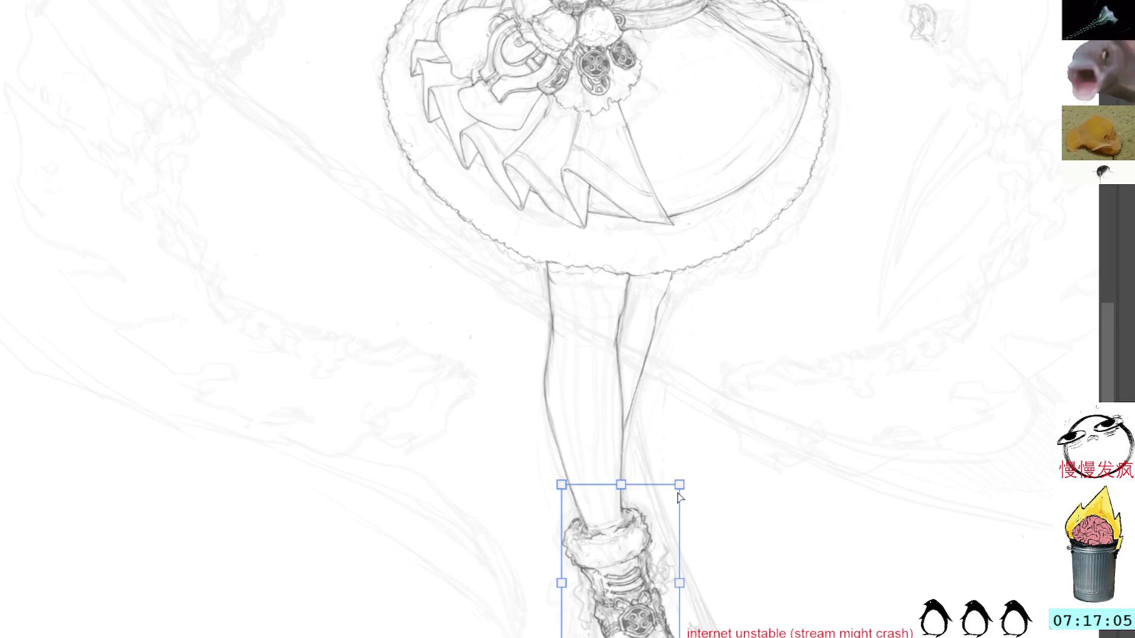
left_click_drag(678, 487, 678, 495)
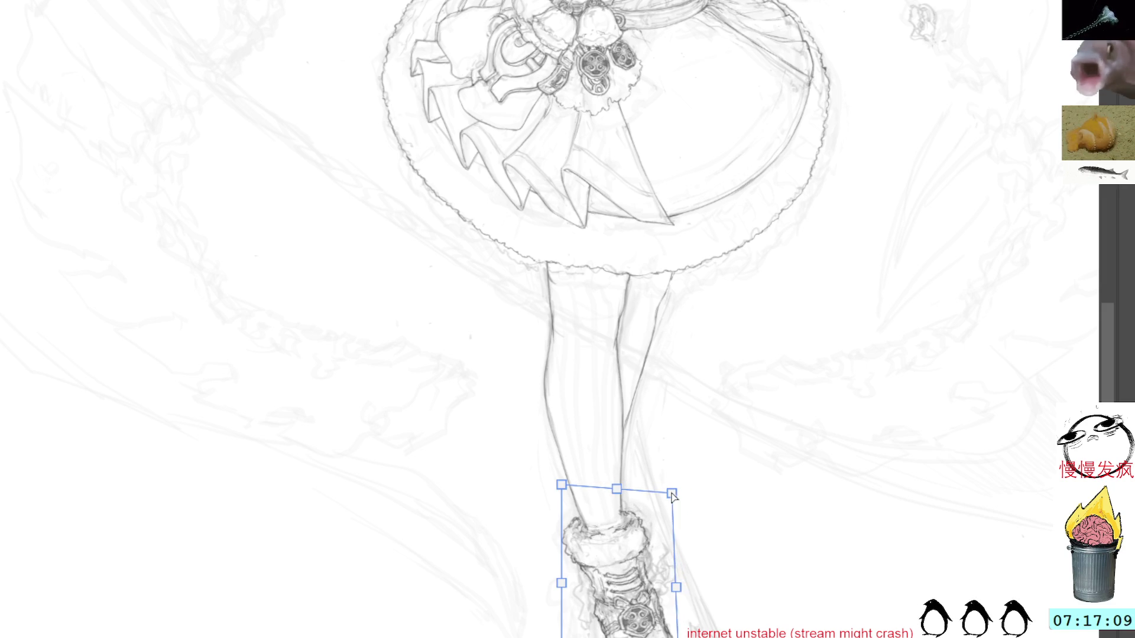
key("Return")
Mesh-warp the shoe's lower right corner and top right edge, and apply the warp.
key("b")
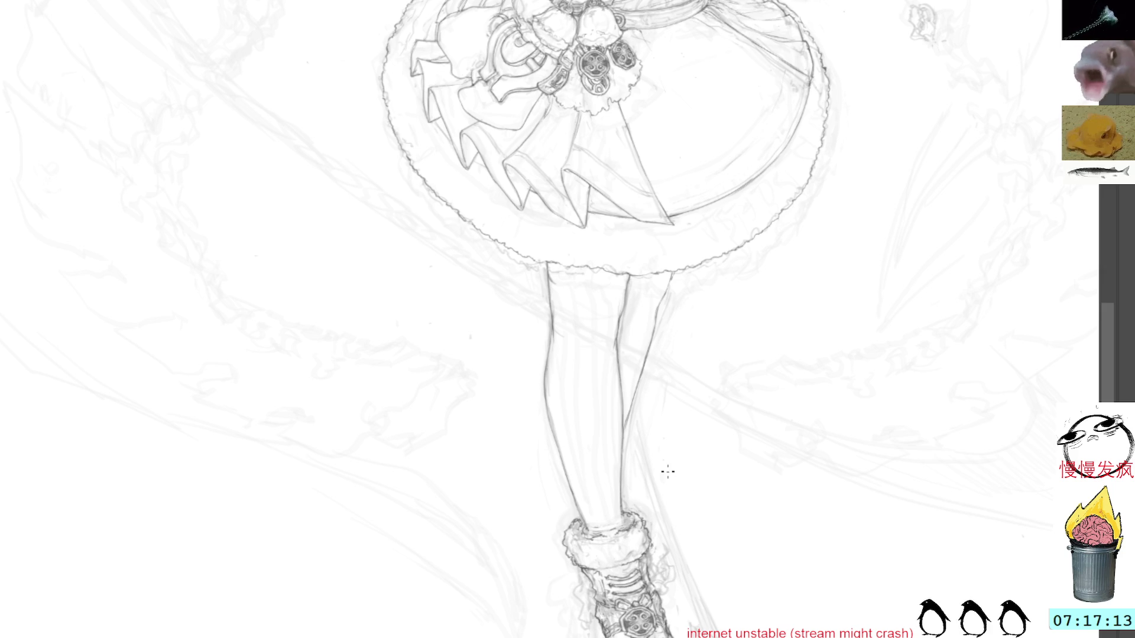
key("v")
key("ctrl+t")
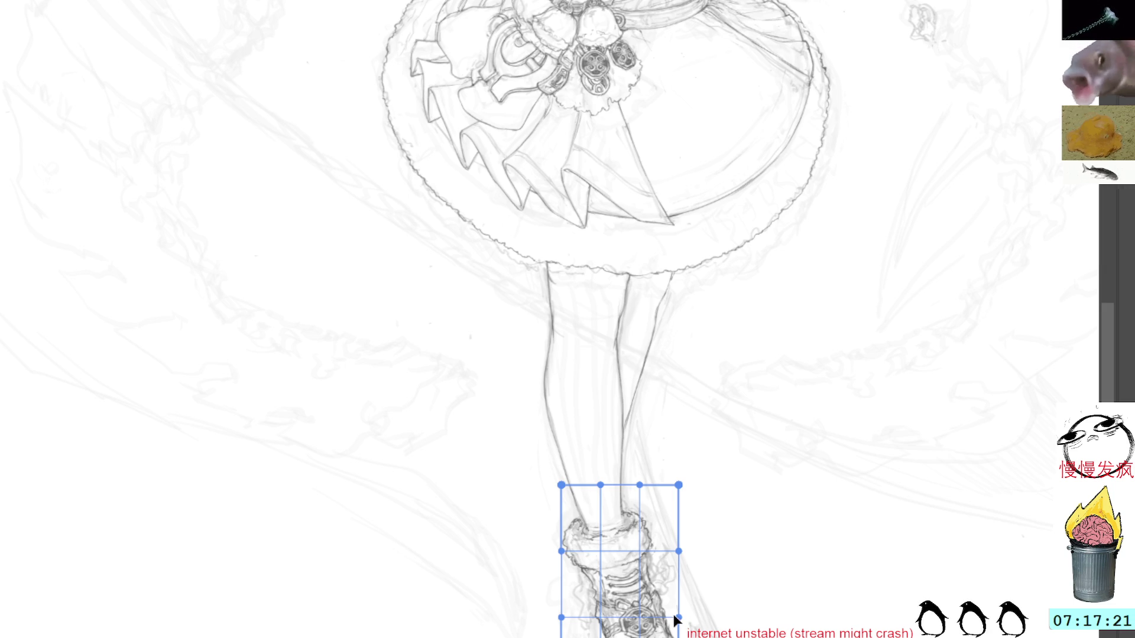
left_click_drag(674, 627, 672, 625)
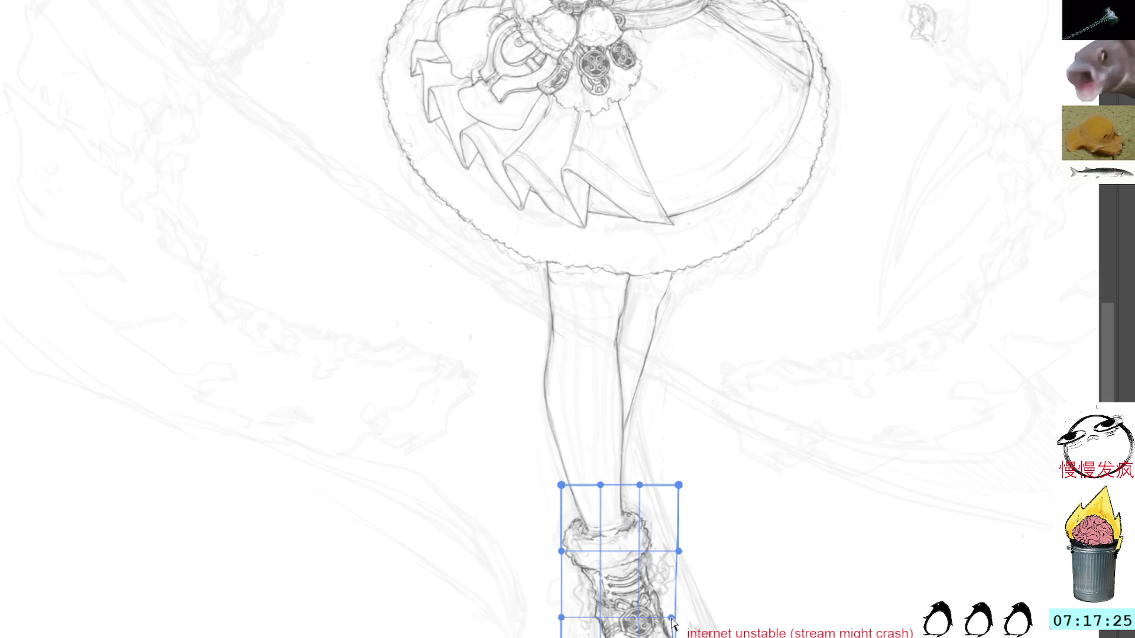
left_click_drag(672, 625, 671, 618)
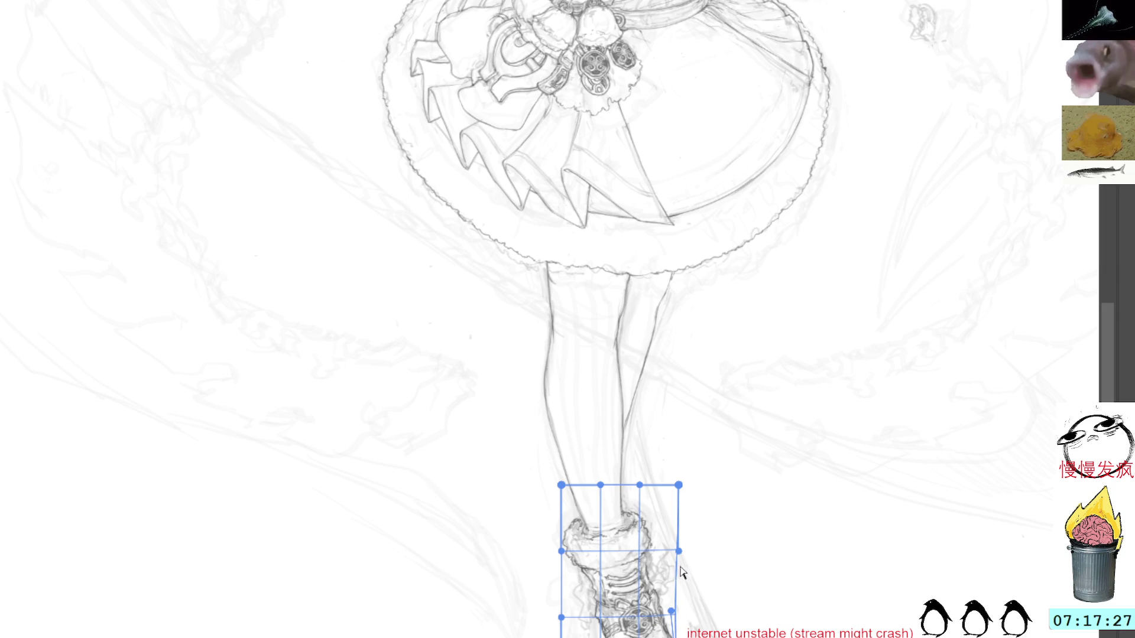
left_click_drag(678, 484, 679, 487)
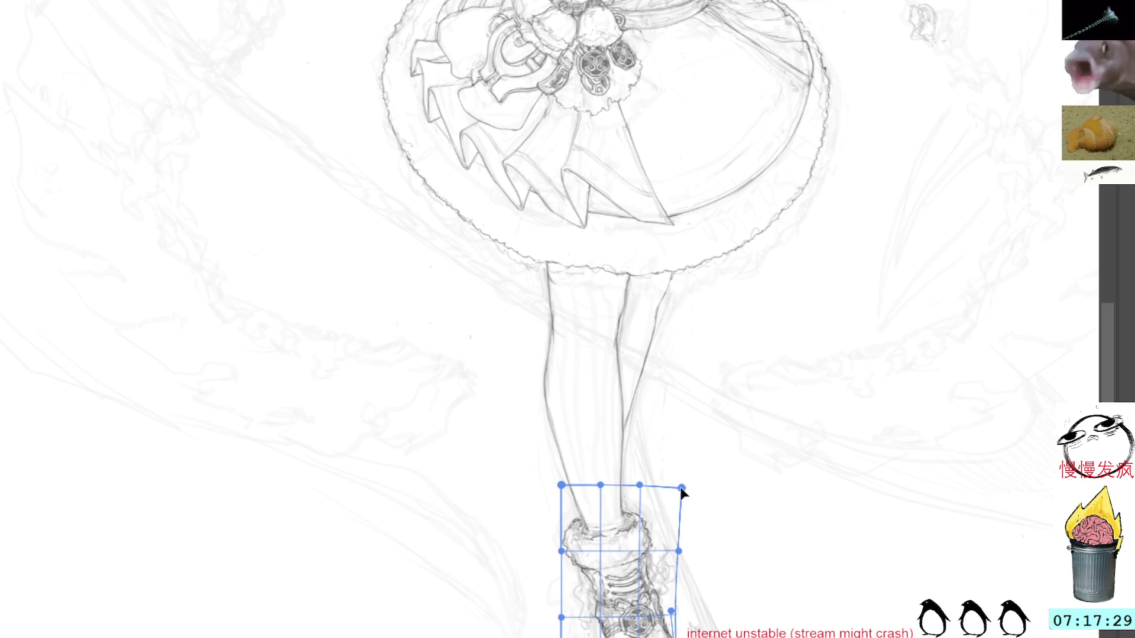
key("Return")
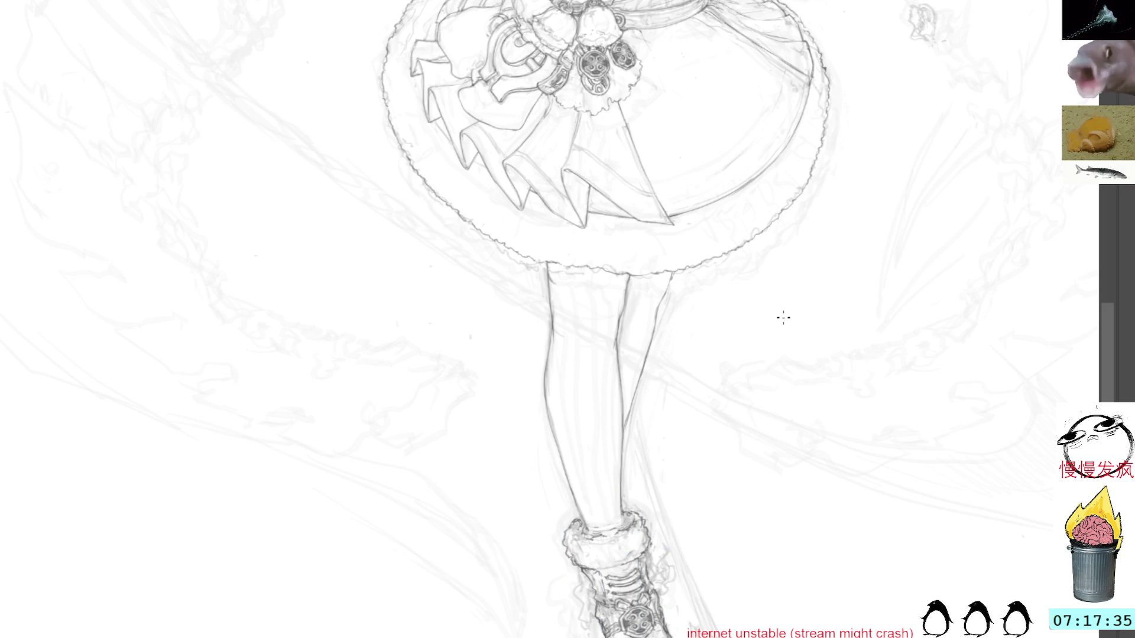
Pan and zoom out to frame the whole girl from head down to the boots.
left_click_drag(782, 317, 789, 415)
scroll(789, 416, "up", 3)
scroll(780, 437, "up", 3)
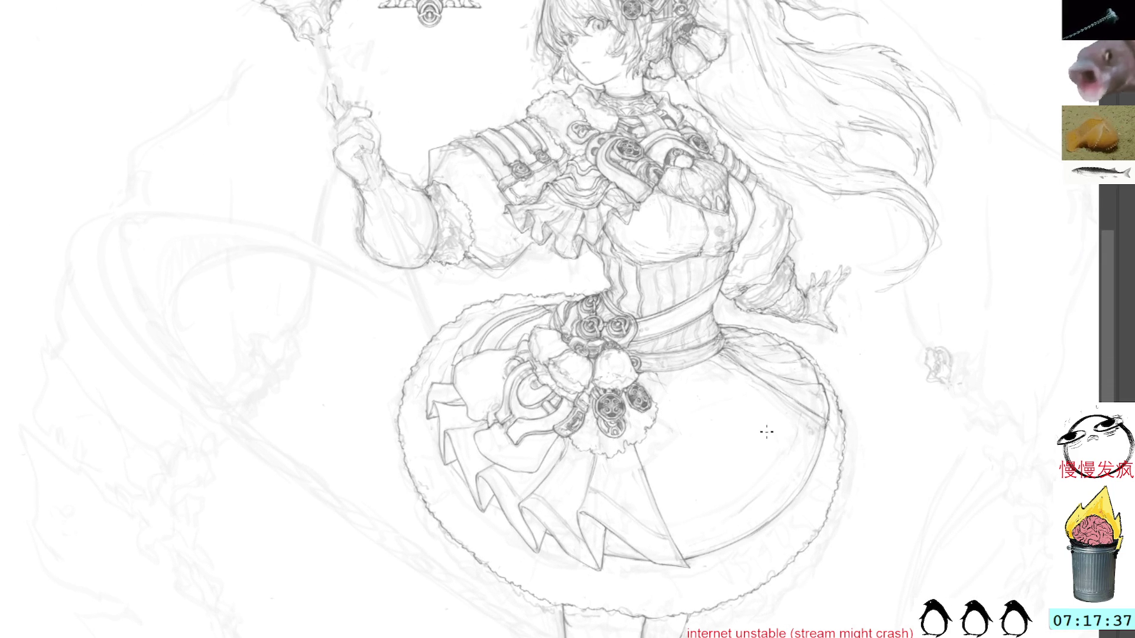
left_click(767, 433, "alt")
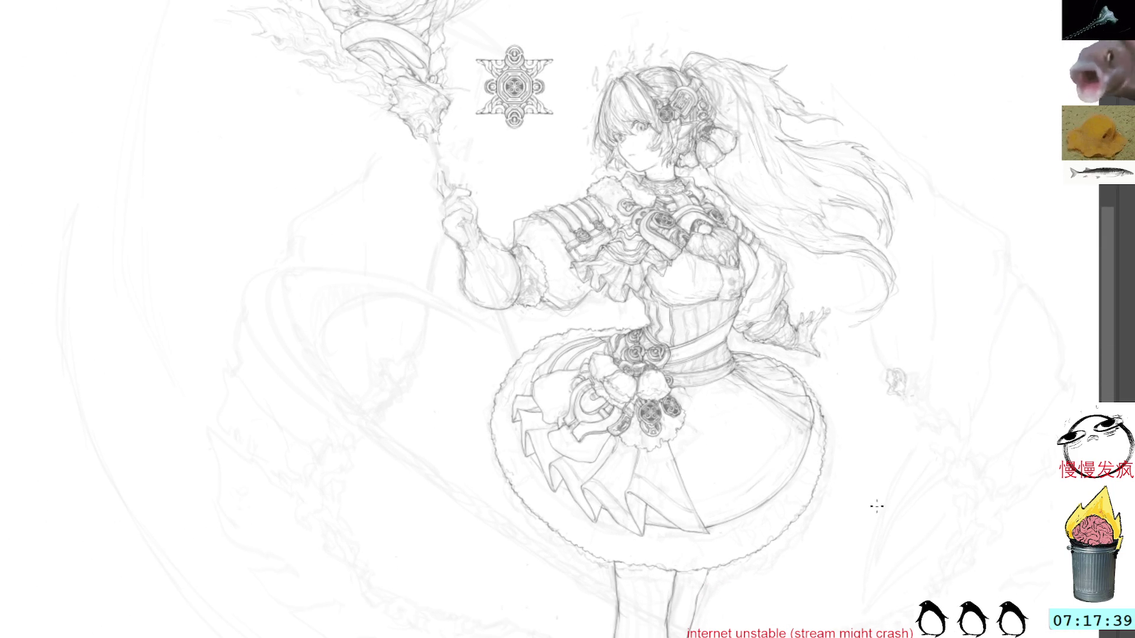
mouse_move(865, 533)
left_mouse_down()
mouse_move(752, 375)
mouse_move(783, 382)
left_mouse_up()
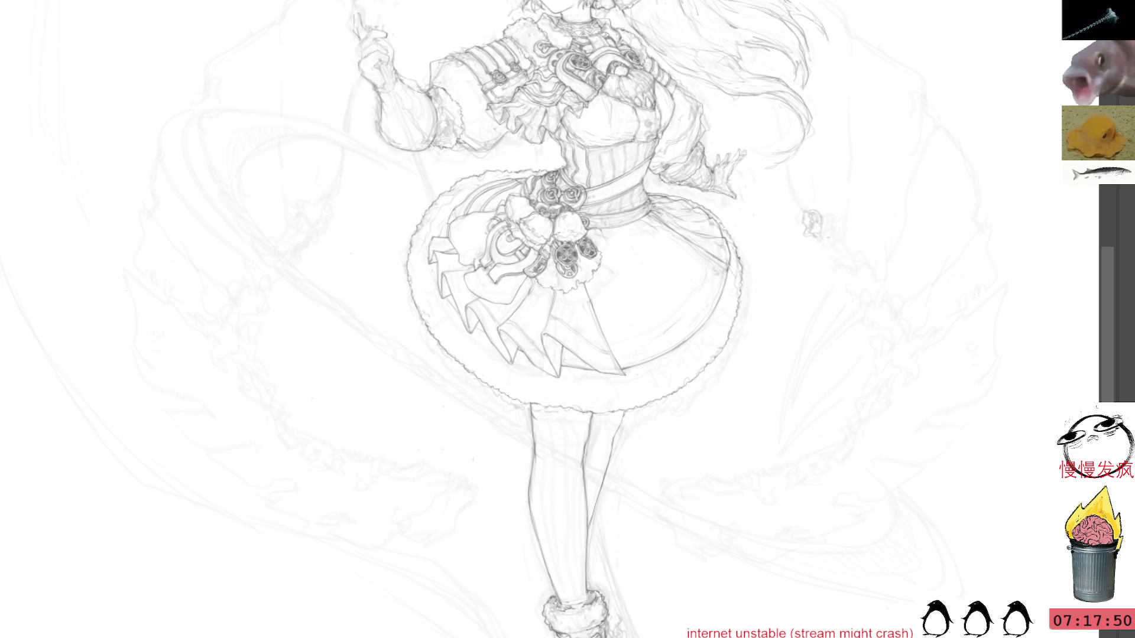
Pan to the area right of the skirt and zoom in on the faint rough sketch there.
mouse_move(762, 227)
left_mouse_down()
mouse_move(817, 401)
mouse_move(833, 312)
left_mouse_up()
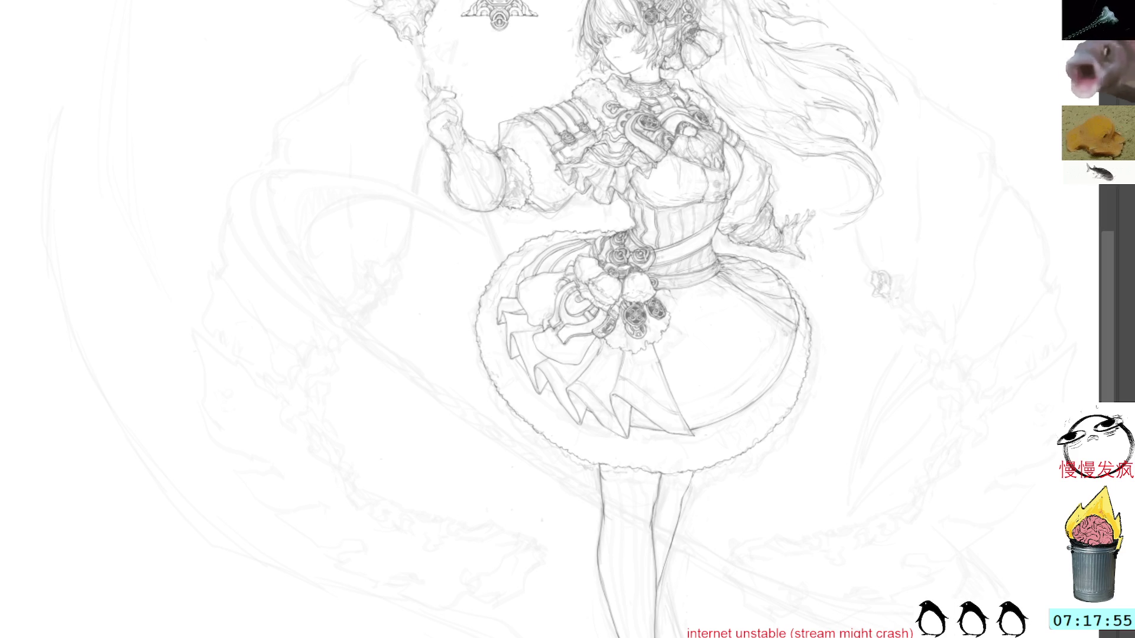
left_click_drag(841, 139, 949, 158)
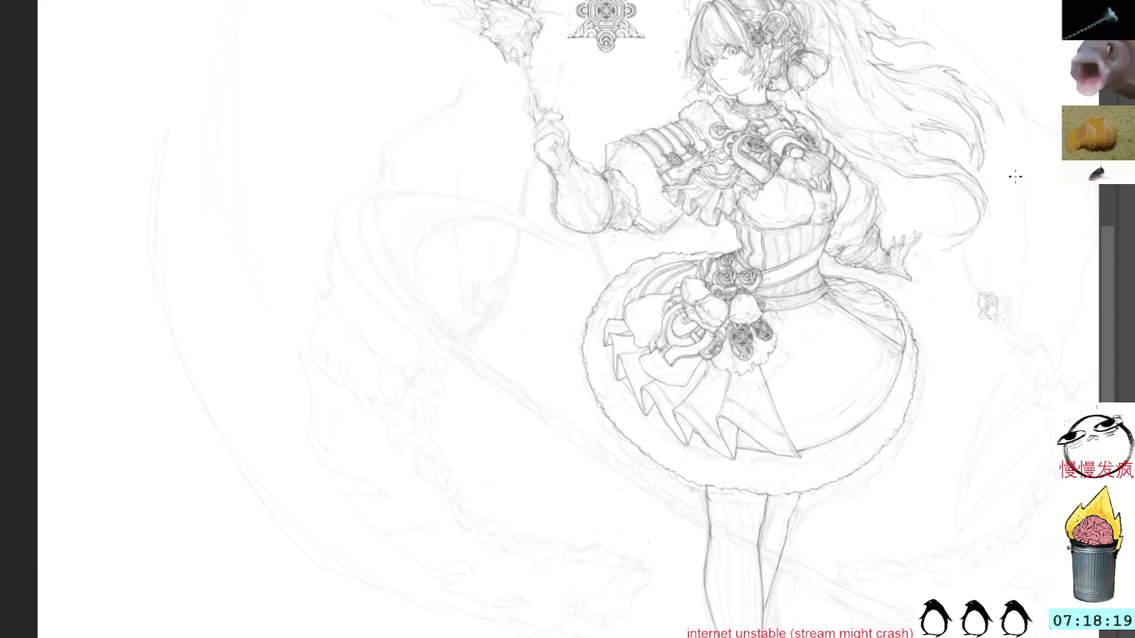
mouse_move(1008, 195)
left_mouse_down()
mouse_move(913, 157)
mouse_move(923, 192)
left_mouse_up()
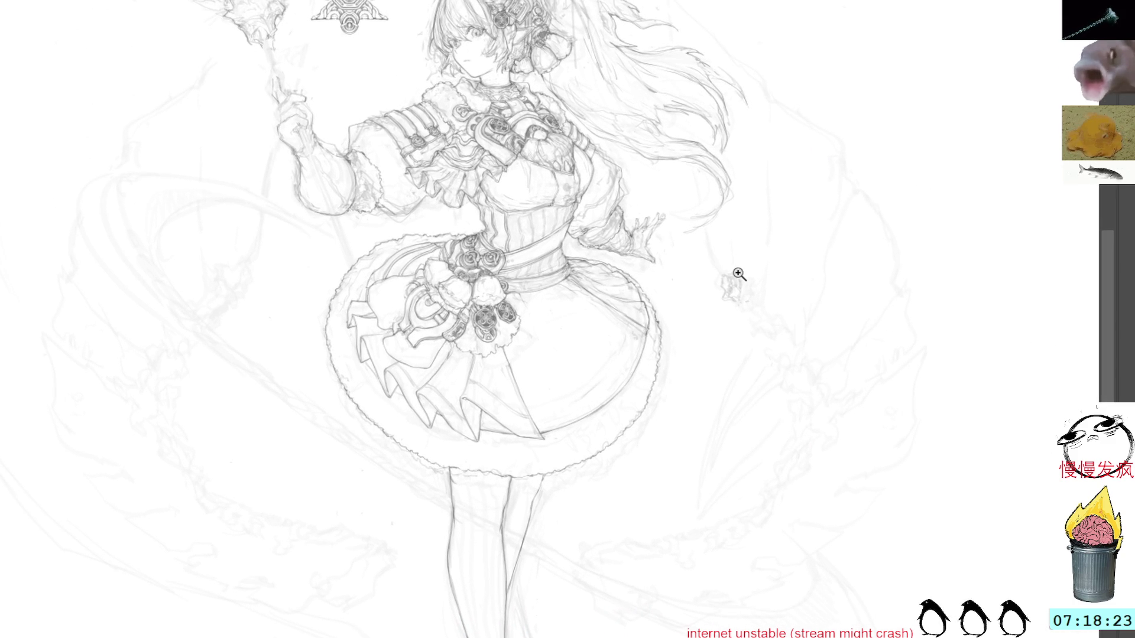
scroll(739, 272, "up", 2)
scroll(745, 272, "up", 2)
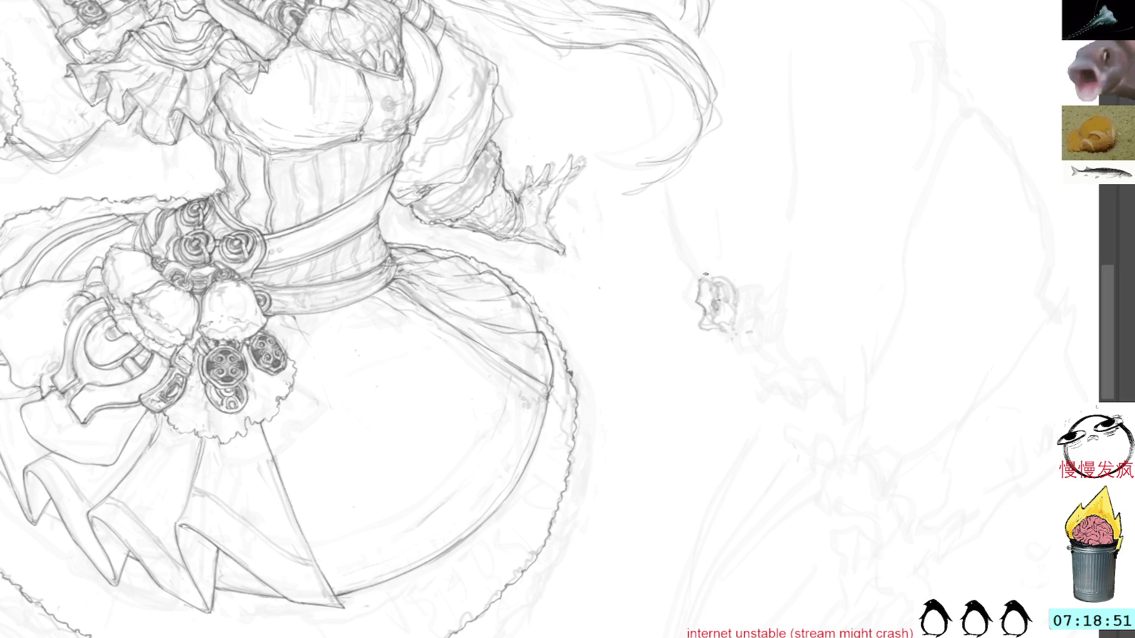
Pencil the small ornament beside the skirt with an upper curl and lower curve.
mouse_move(710, 282)
left_mouse_down()
mouse_move(720, 313)
mouse_move(700, 322)
mouse_move(706, 331)
left_mouse_up()
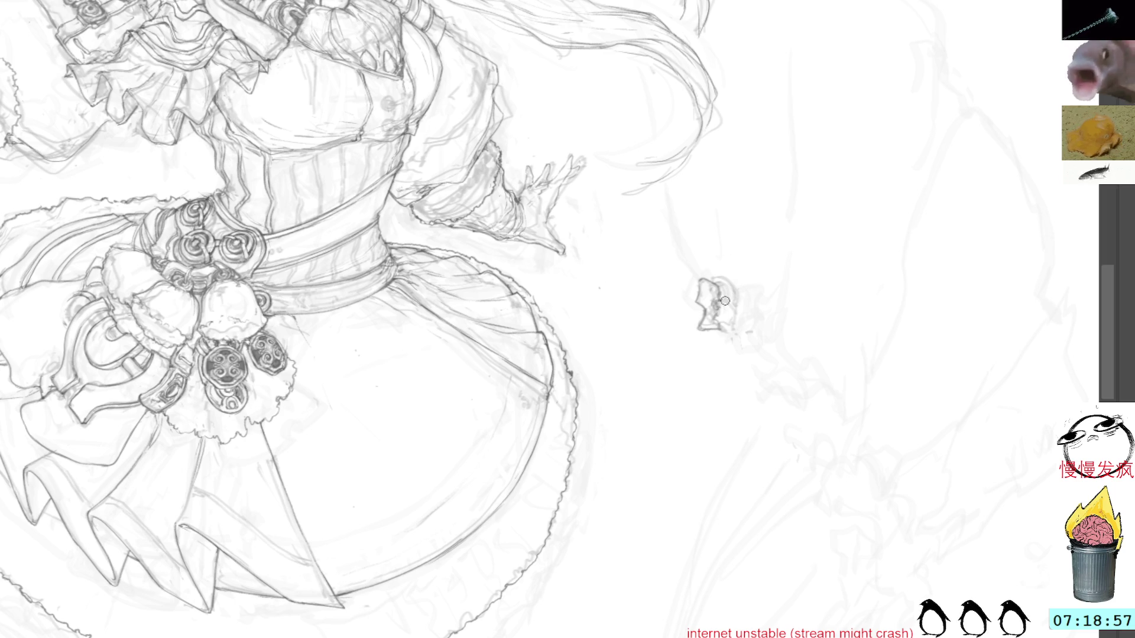
left_click_drag(723, 320, 727, 330)
left_click_drag(721, 287, 728, 300)
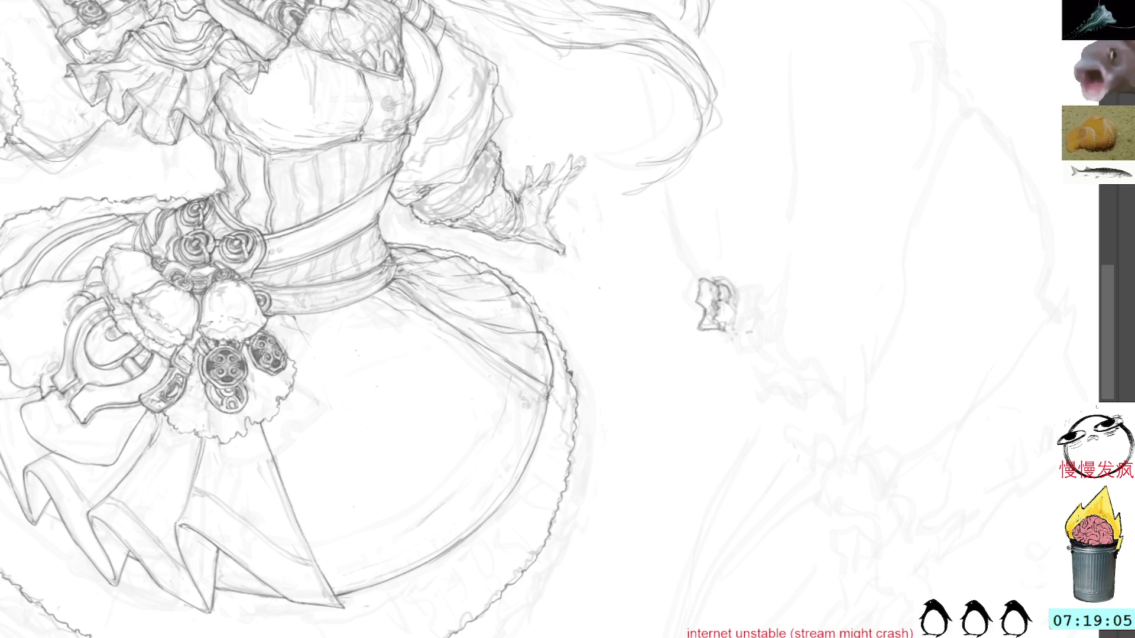
left_click_drag(716, 283, 733, 303)
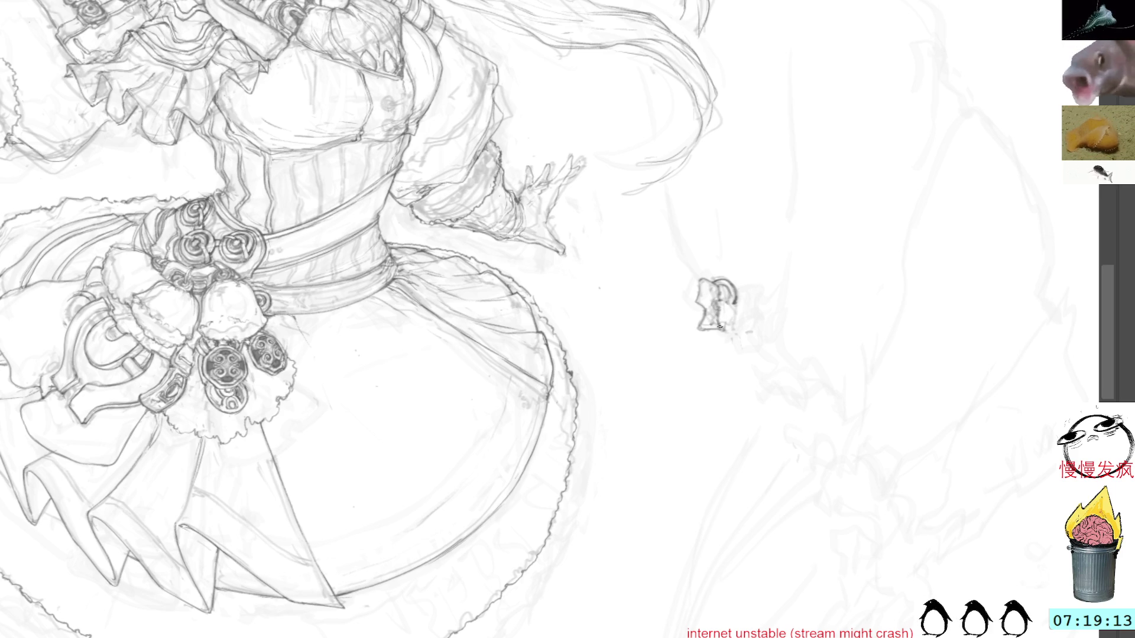
left_click_drag(722, 325, 733, 305)
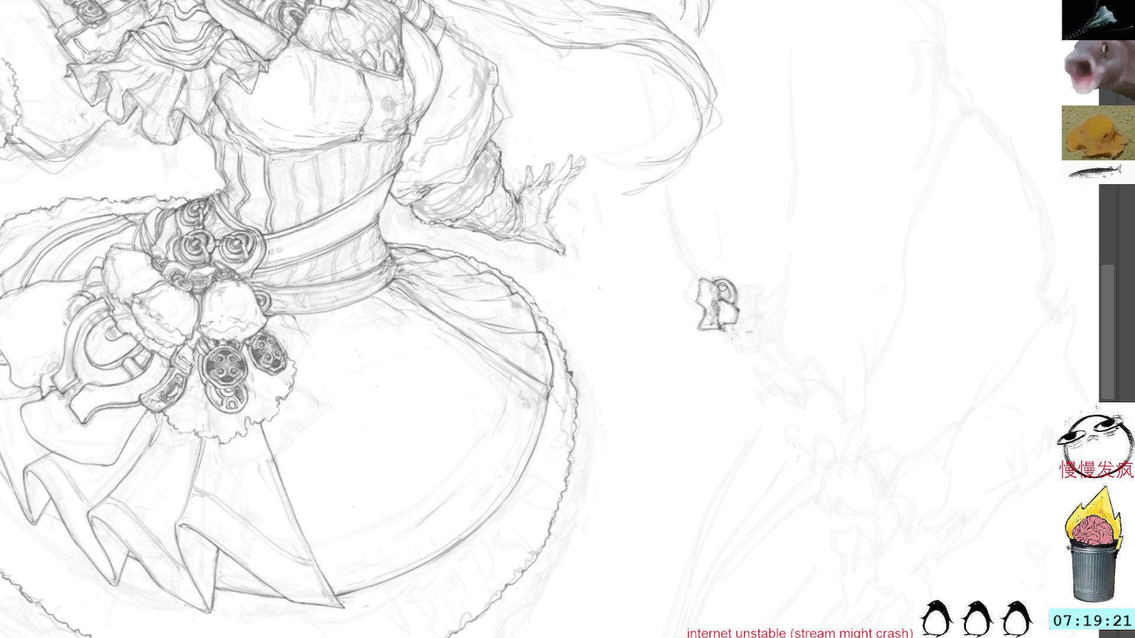
left_click_drag(717, 288, 722, 295)
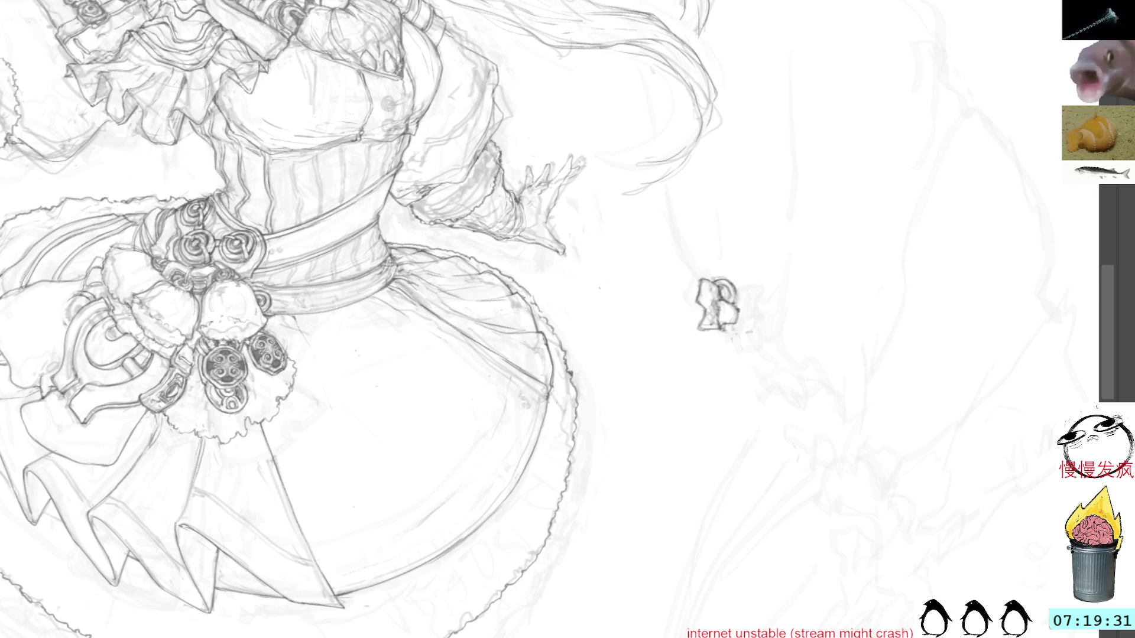
Lasso the ornament, shift it slightly right and down, deselect, then select it again.
key("ctrl+t")
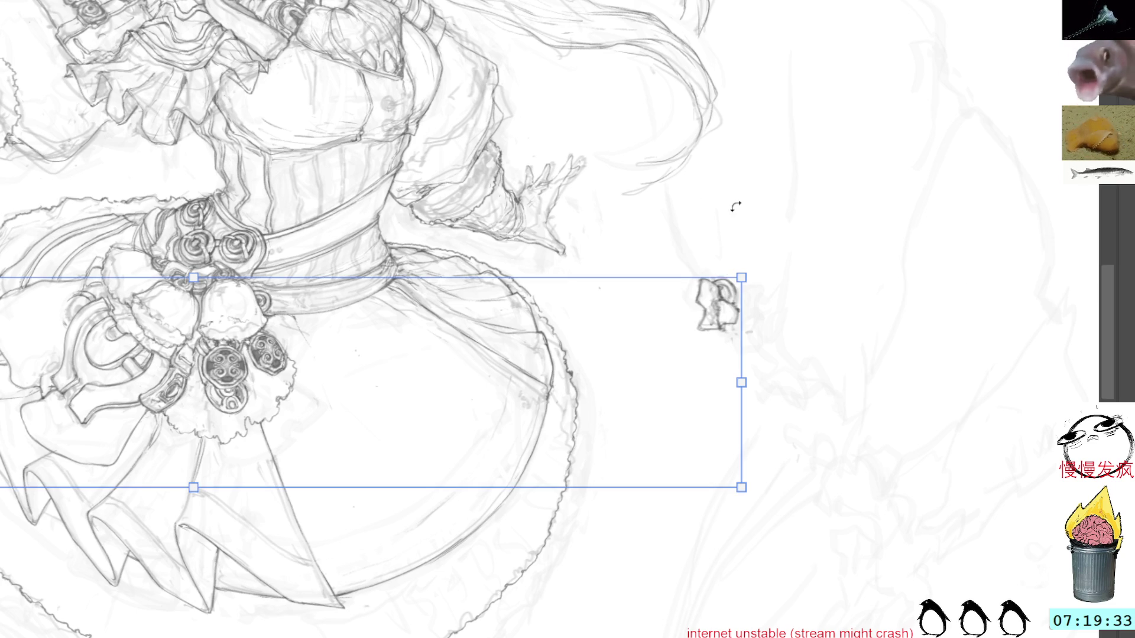
key("Return")
left_click_drag(726, 256, 824, 310)
key("ctrl+t")
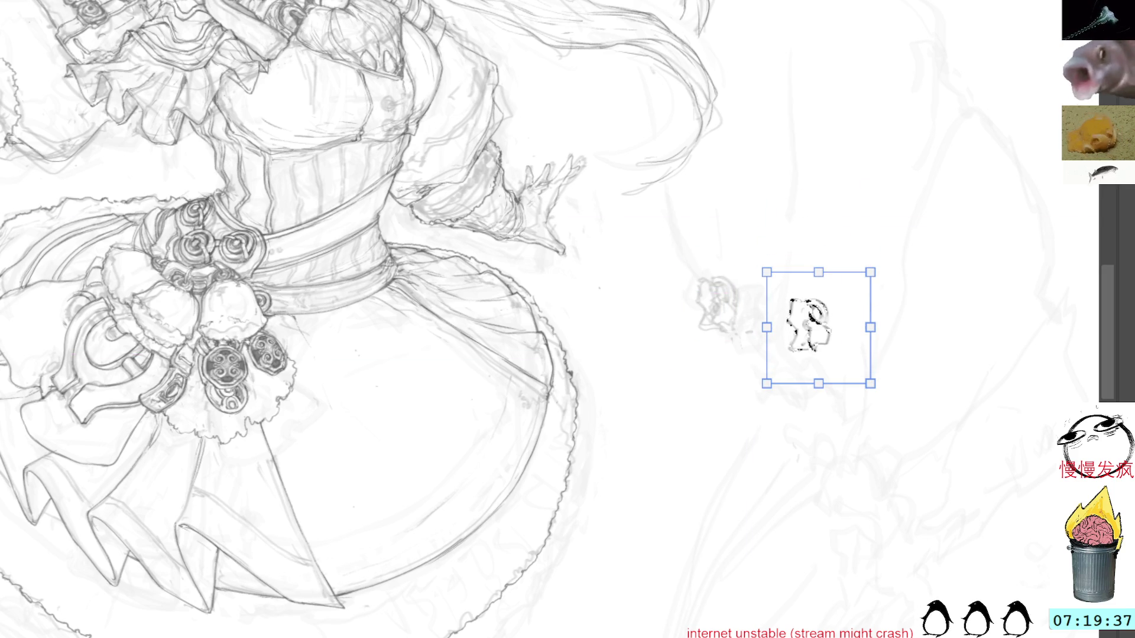
key("Return")
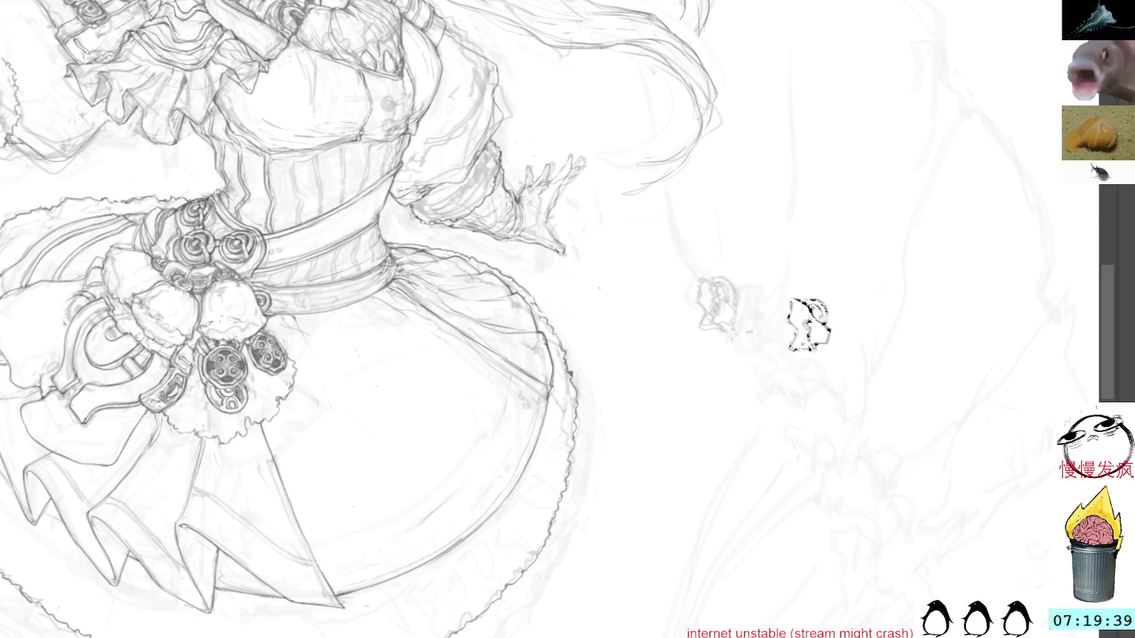
key("ctrl+d")
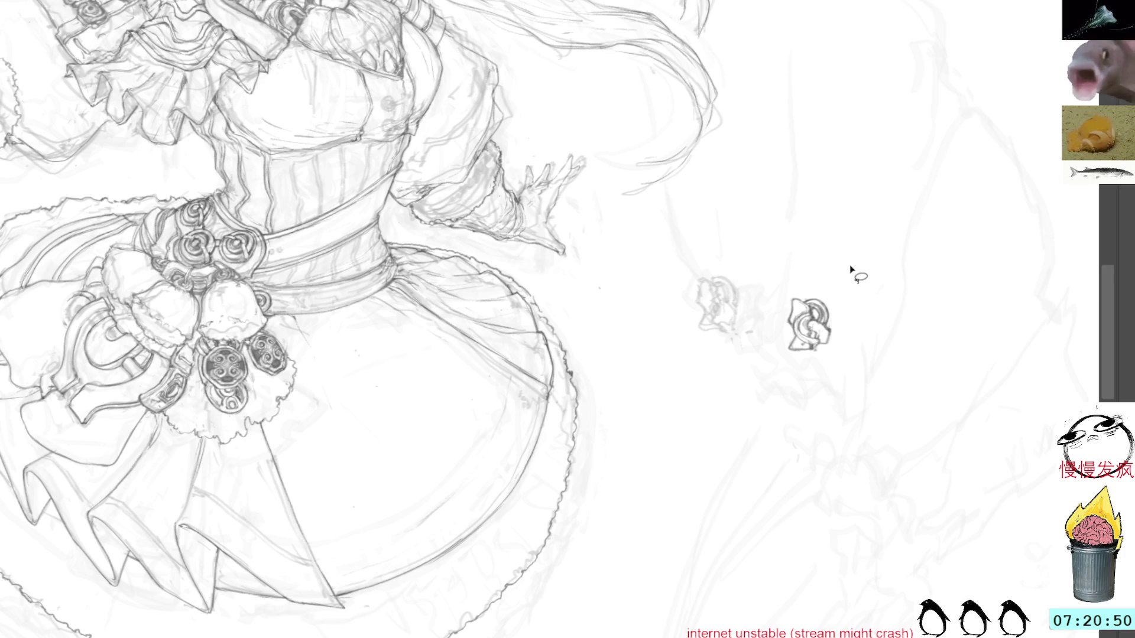
left_click_drag(836, 279, 843, 283)
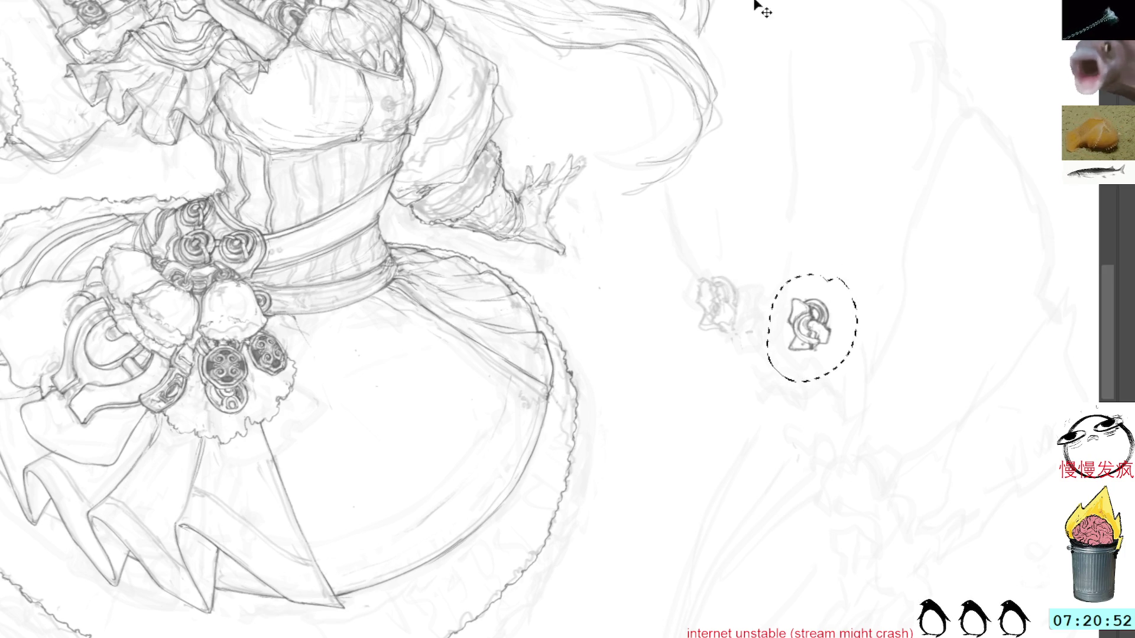
Try placing a transformed ornament copy just below, then undo back to a single ornament.
key("ctrl+t")
left_click_drag(821, 336, 816, 373)
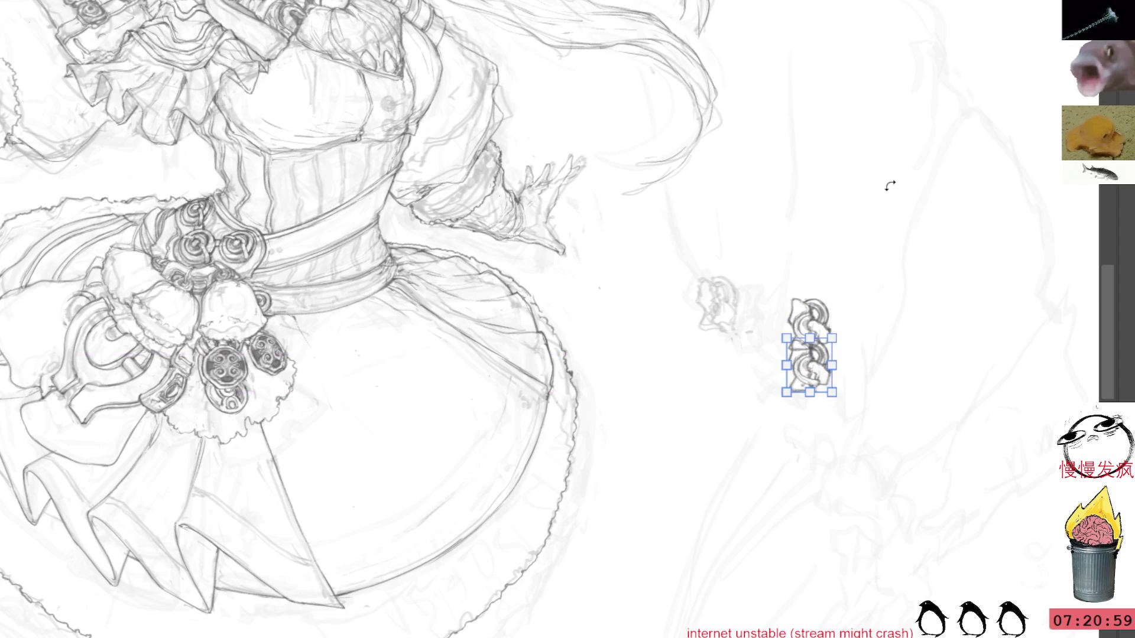
key("Return")
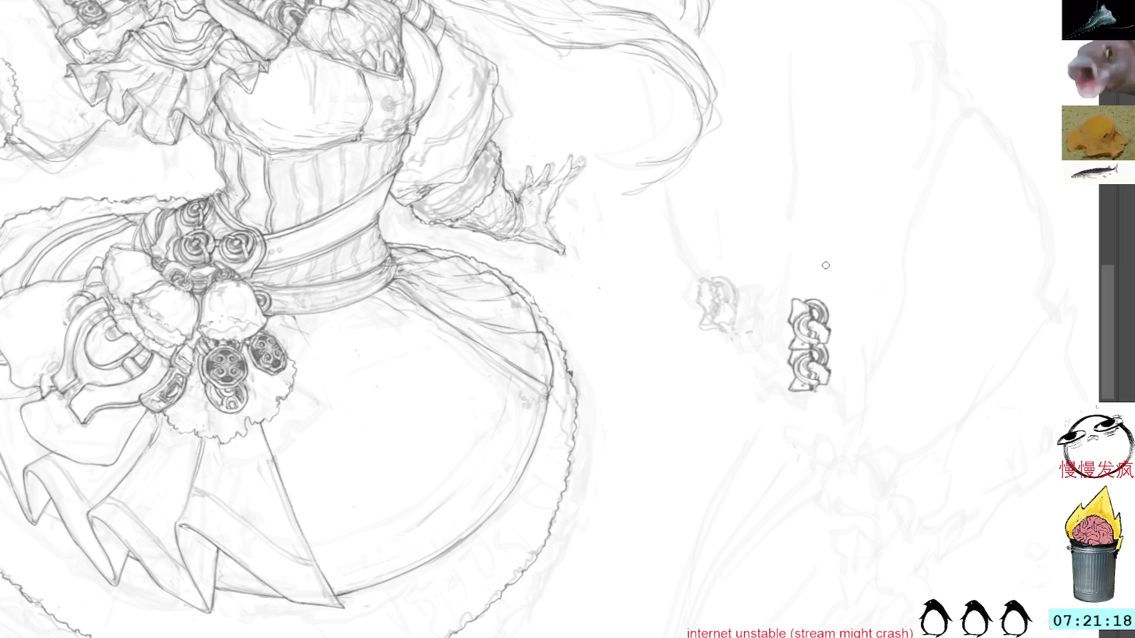
key("ctrl+z")
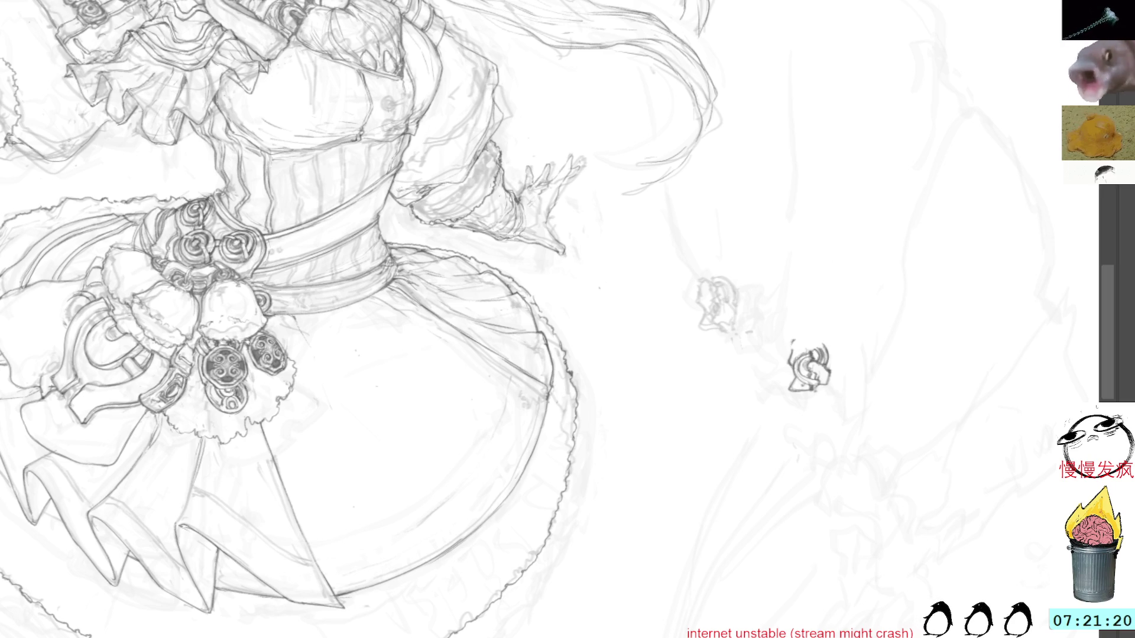
key("ctrl+y")
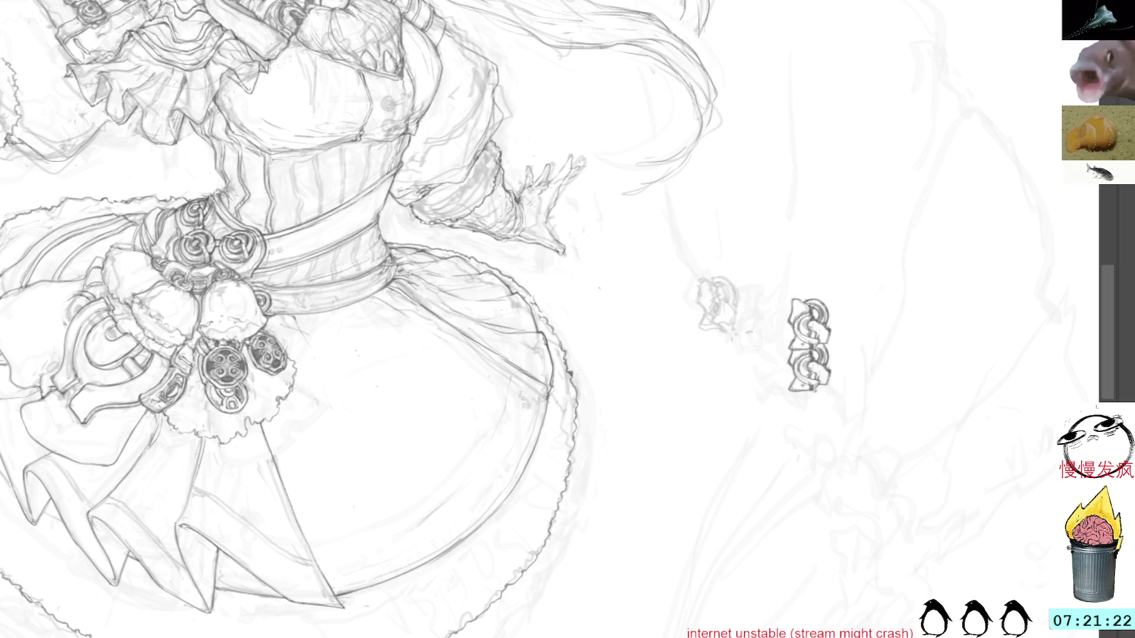
key("ctrl+z")
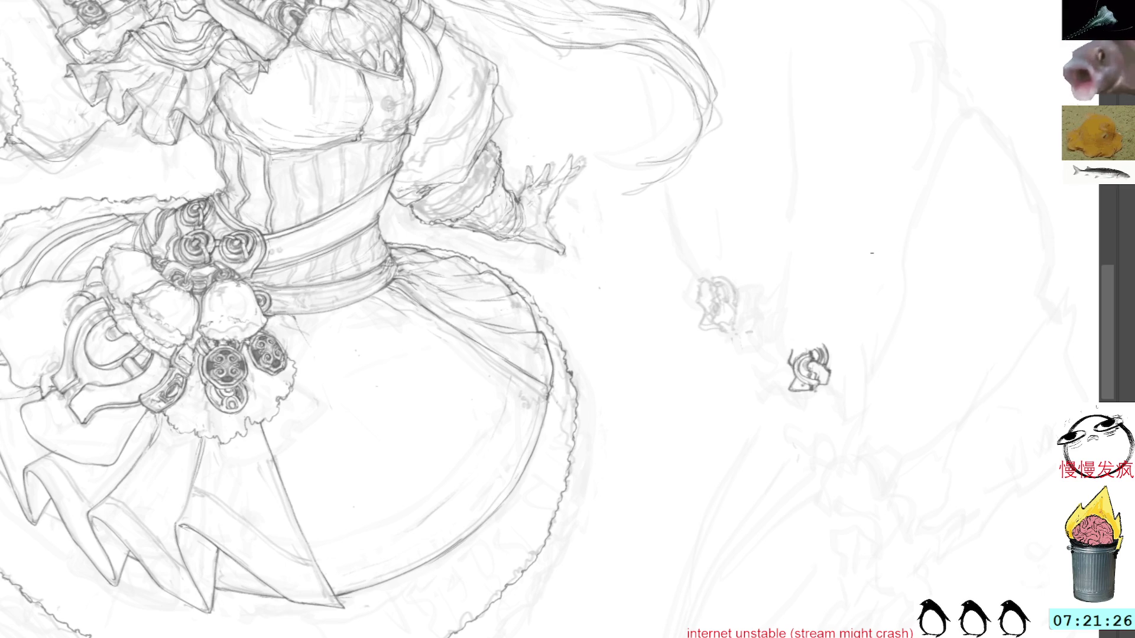
Lasso the small ornament sketch, try the ornament brush, then clear the selection.
left_click_drag(809, 330, 809, 316)
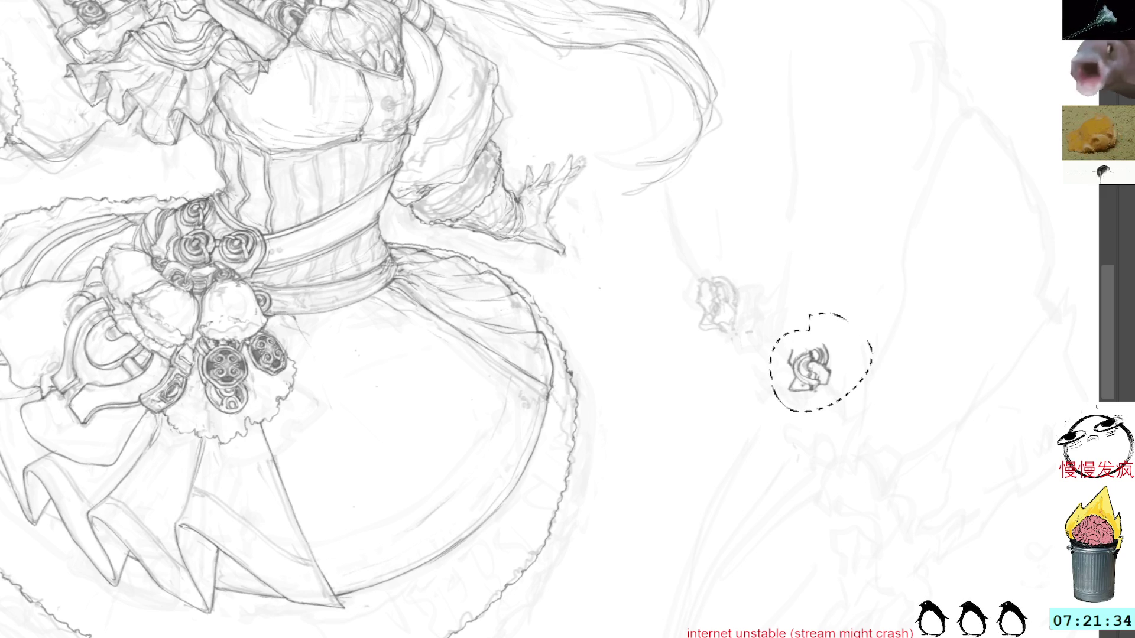
key("b")
key("l")
left_click(975, 390)
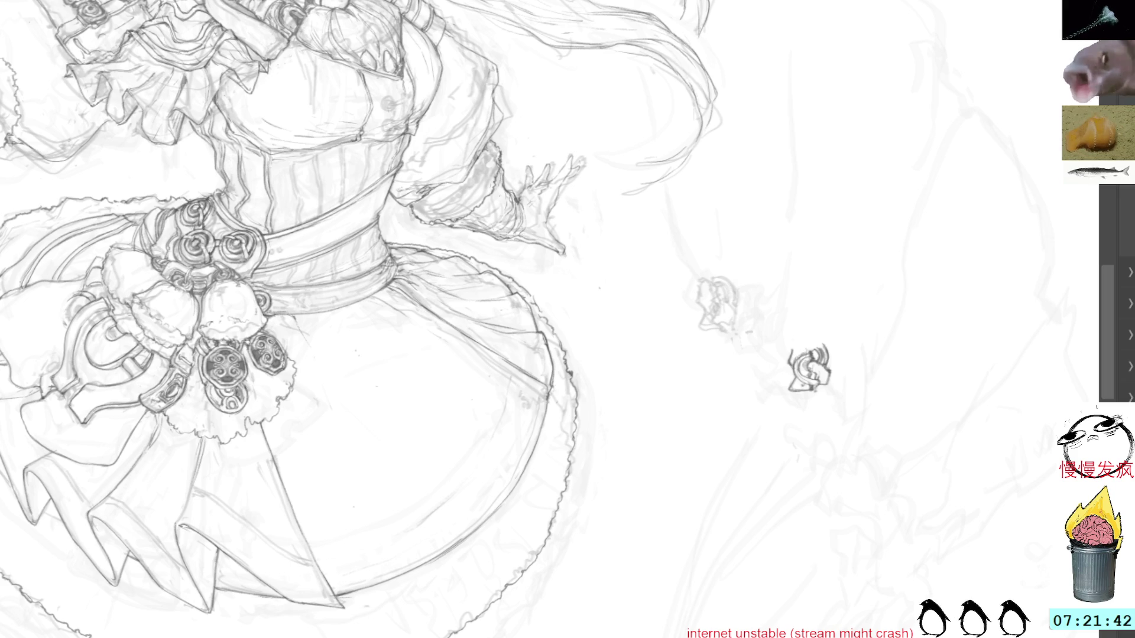
Paste ornament copies into a vertical chain of three links, undo the extra, and zoom out.
key("ctrl+v")
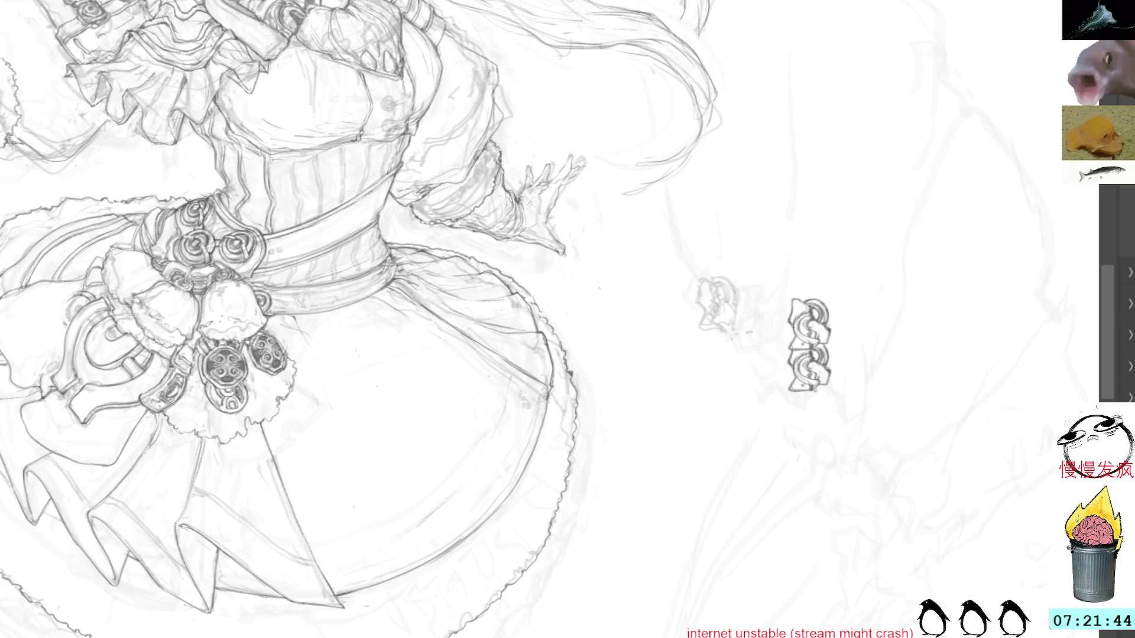
key("ctrl+v")
mouse_move(842, 295)
left_mouse_down()
mouse_move(813, 408)
mouse_move(820, 430)
mouse_move(783, 319)
mouse_move(853, 358)
mouse_move(812, 411)
mouse_move(853, 413)
mouse_move(825, 393)
left_mouse_up()
key("ctrl+z")
left_click(807, 431)
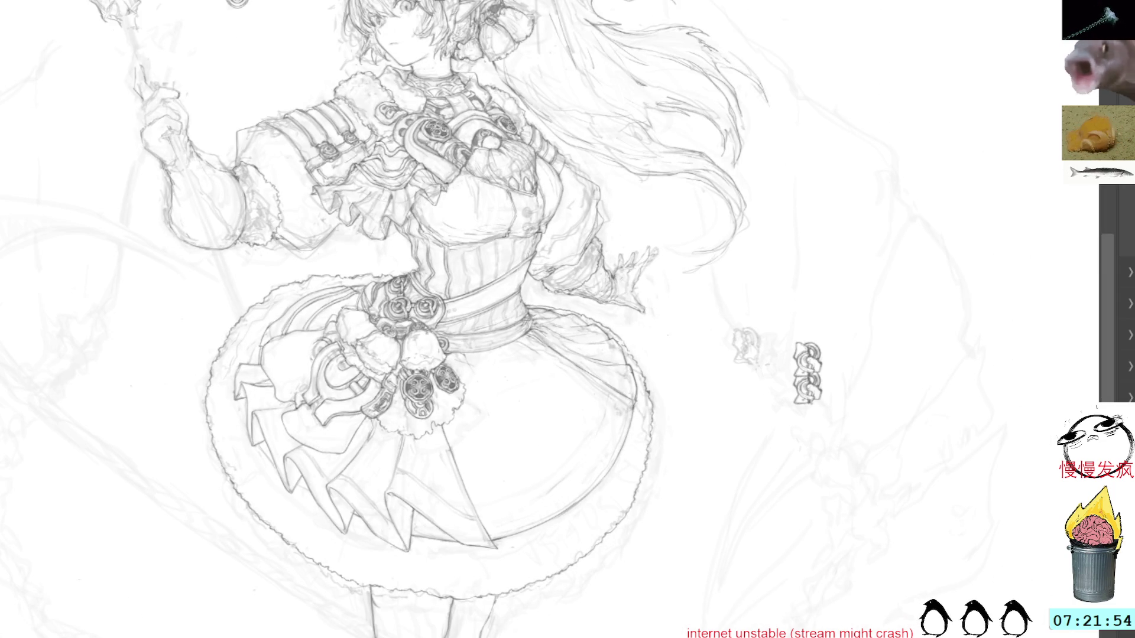
left_click_drag(824, 408, 887, 514)
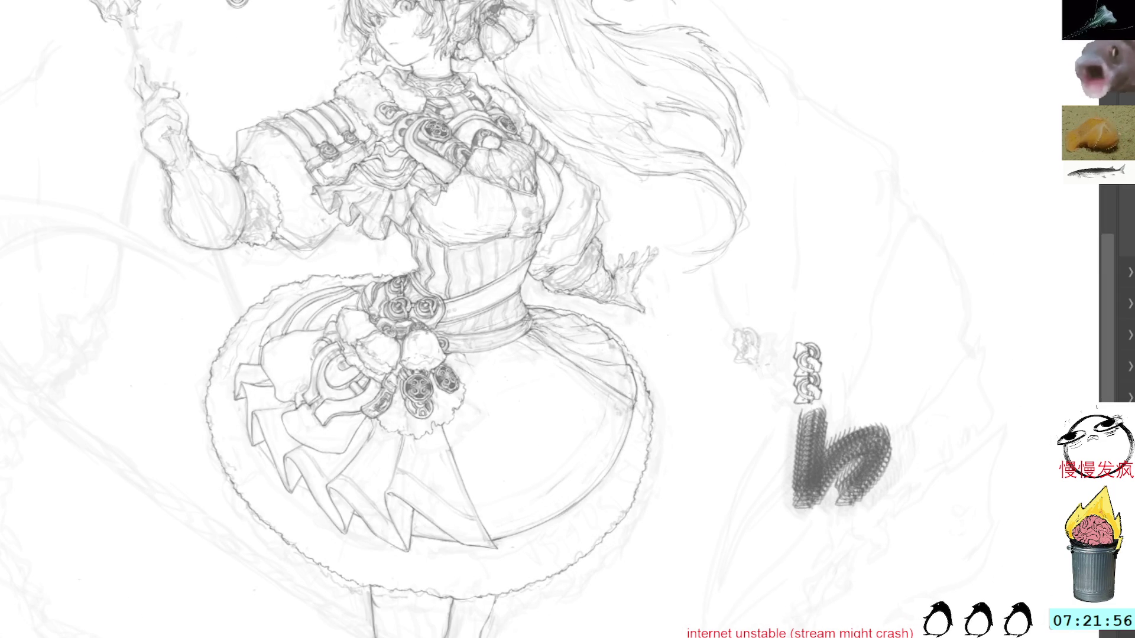
key("ctrl+z")
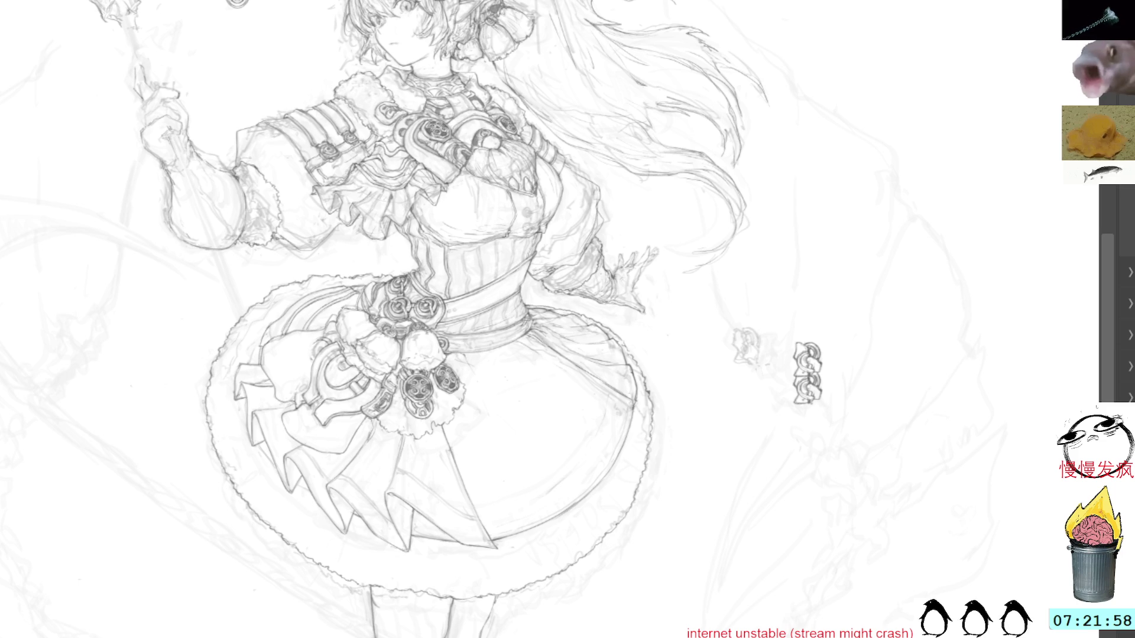
left_click_drag(889, 372, 898, 514)
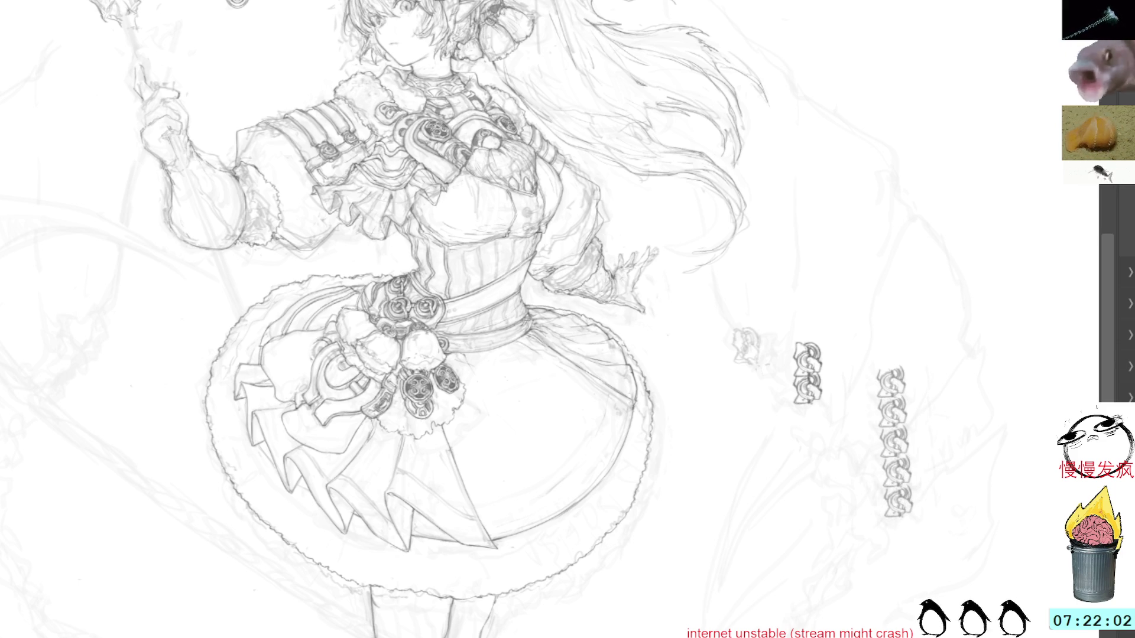
key("ctrl+z")
left_click_drag(932, 303, 948, 591)
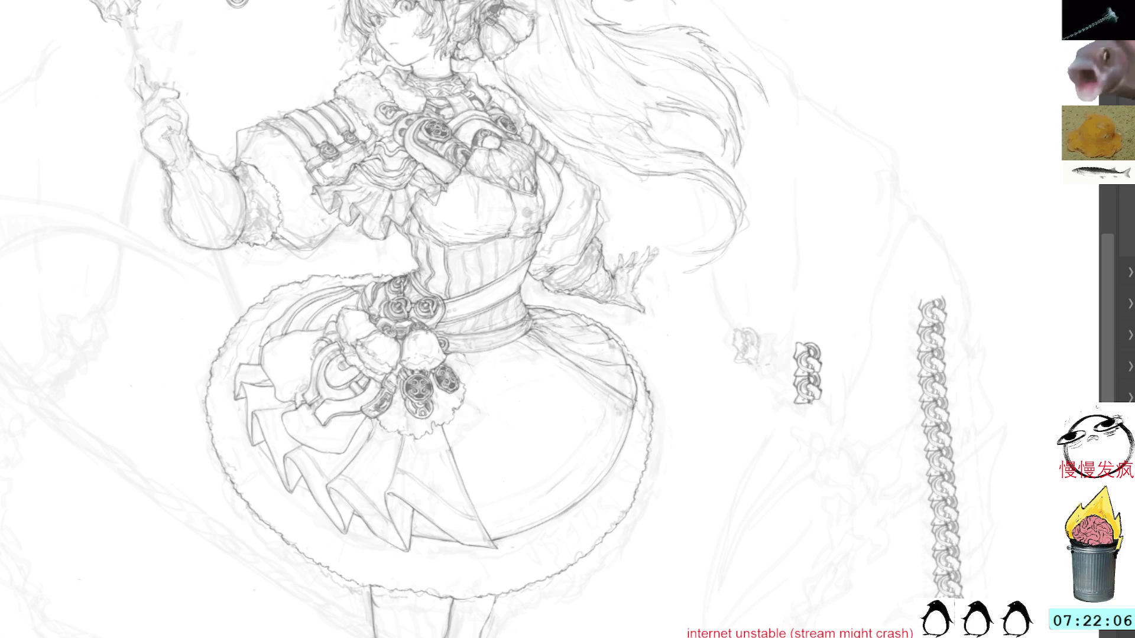
key("ctrl+z")
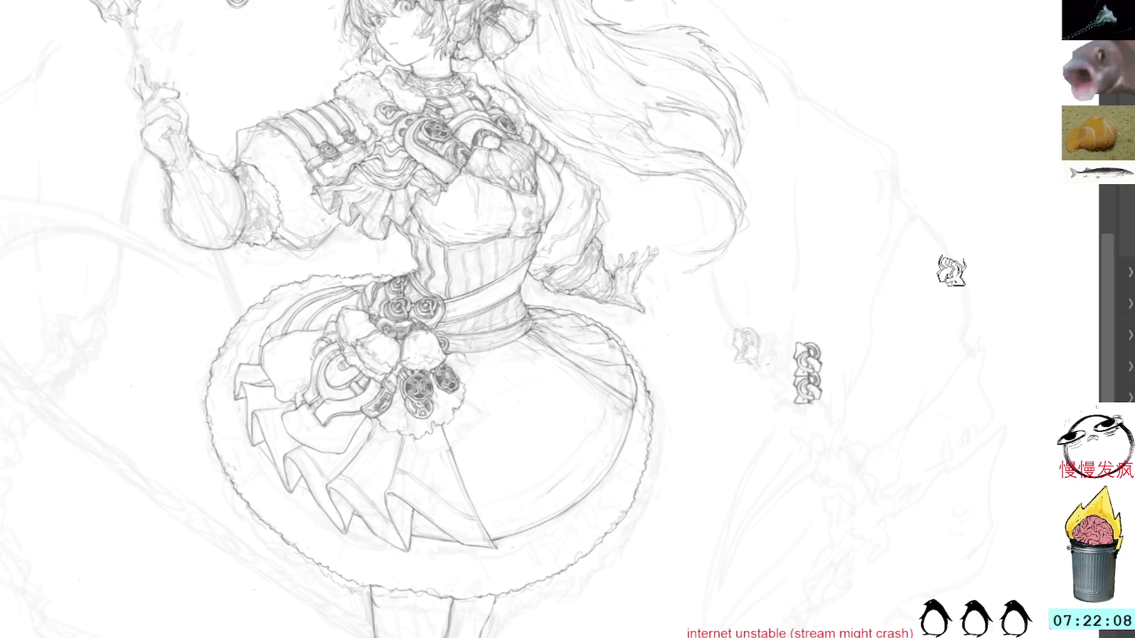
left_click_drag(895, 375, 925, 597)
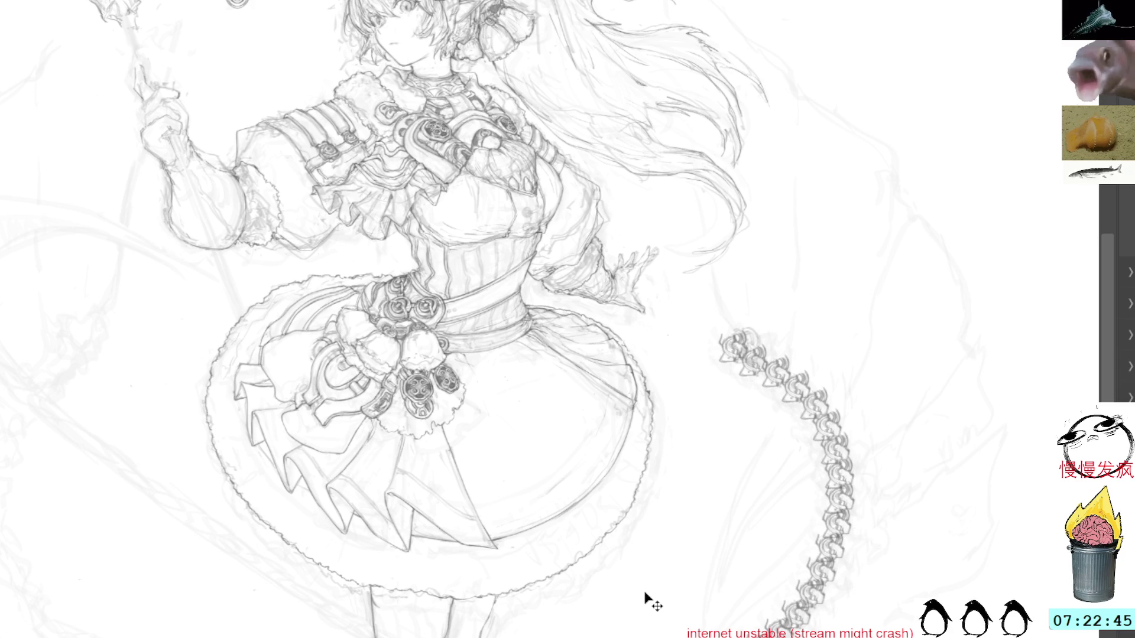
key("ctrl+z")
left_click_drag(824, 413, 954, 261)
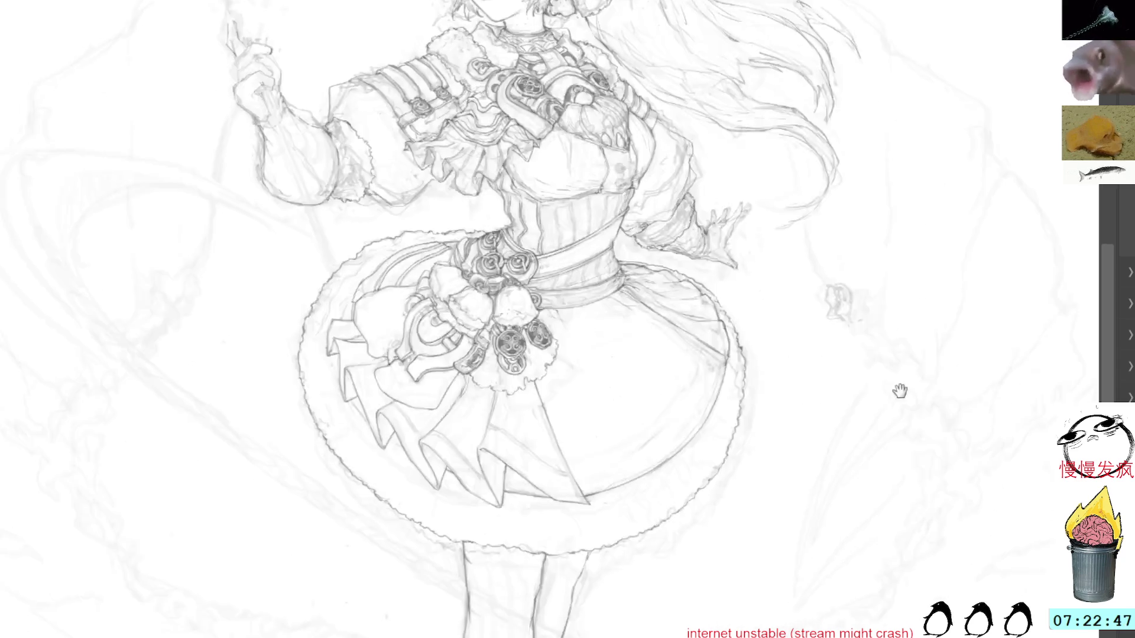
Try vertical and curved ornament chain strokes left of the skirt, undoing each attempt.
left_click_drag(442, 245, 741, 137)
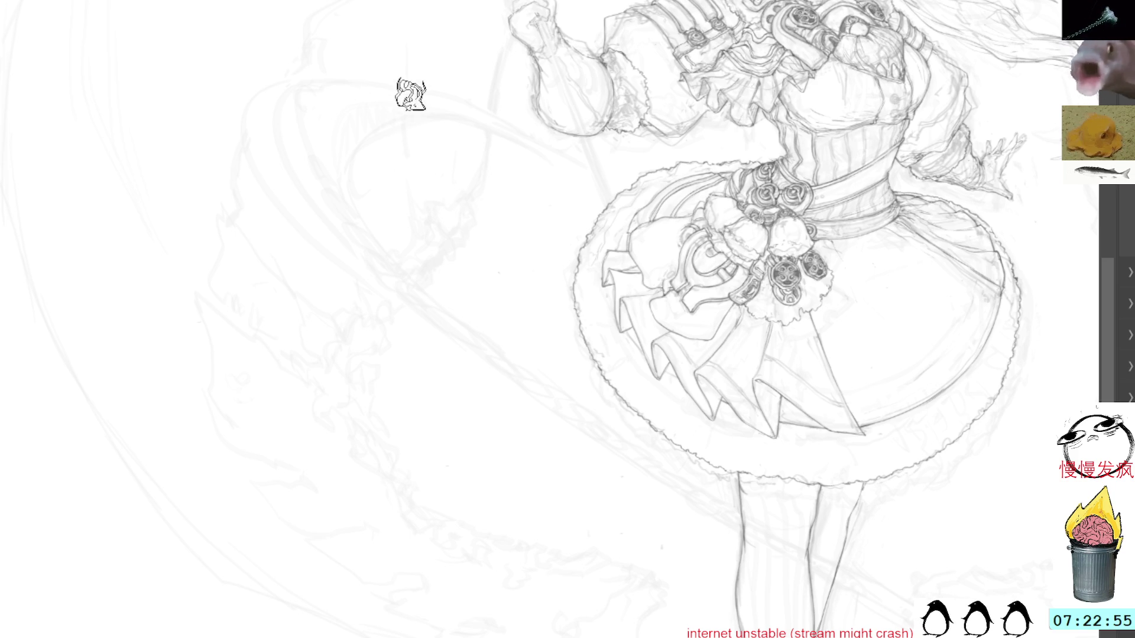
left_click_drag(412, 150, 419, 585)
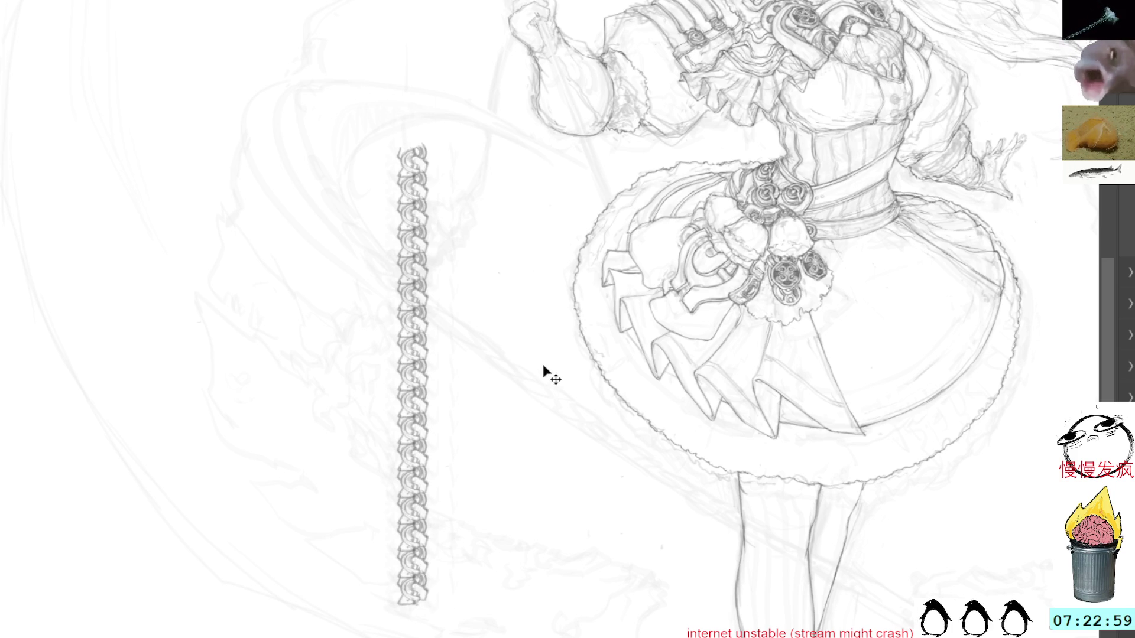
key("ctrl+z")
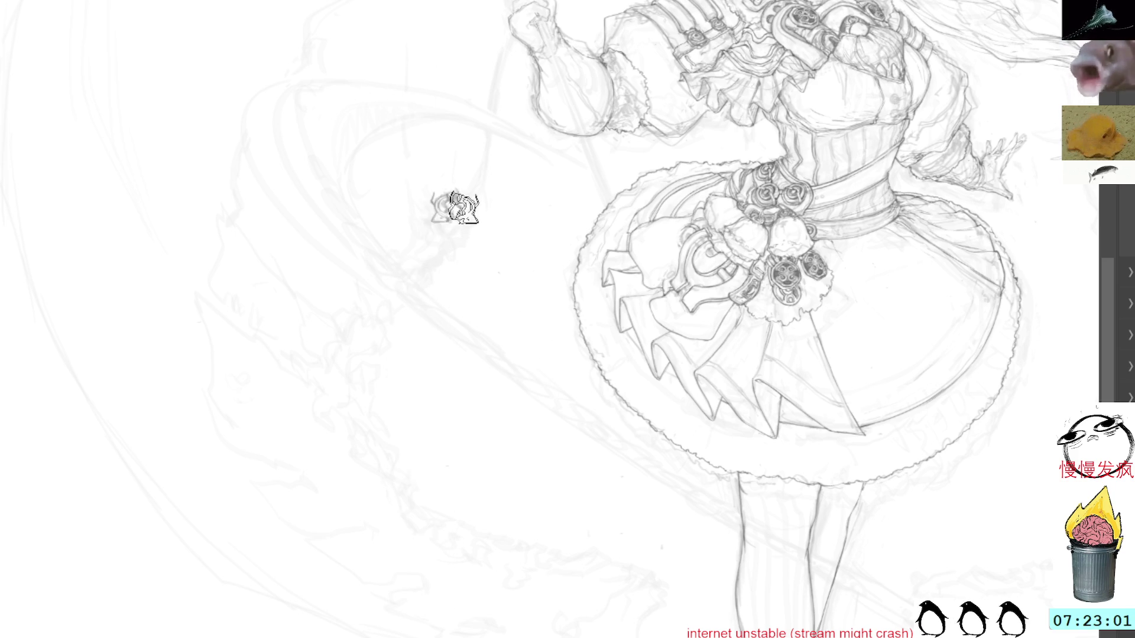
left_click_drag(458, 201, 628, 570)
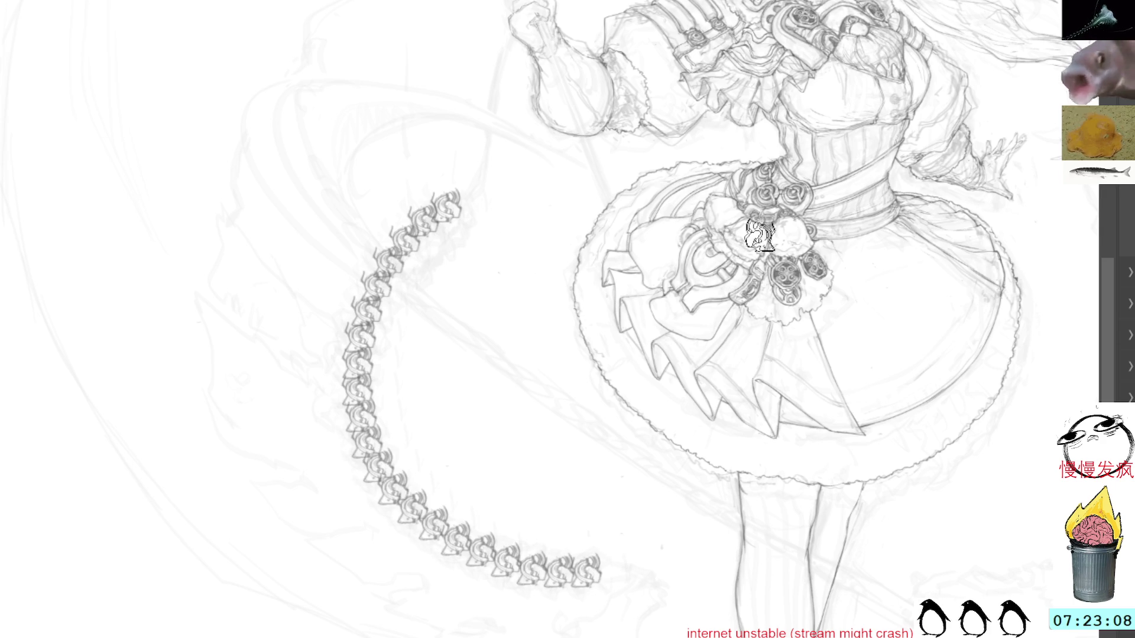
key("ctrl+z")
mouse_move(449, 186)
left_mouse_down()
mouse_move(393, 307)
mouse_move(653, 541)
left_mouse_up()
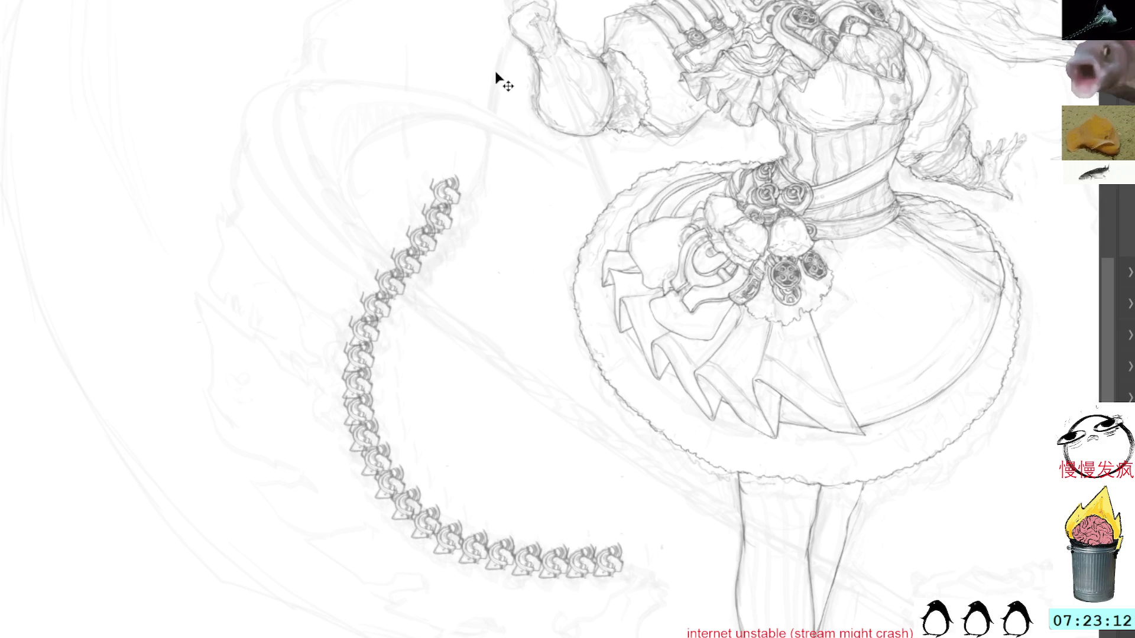
key("ctrl+z")
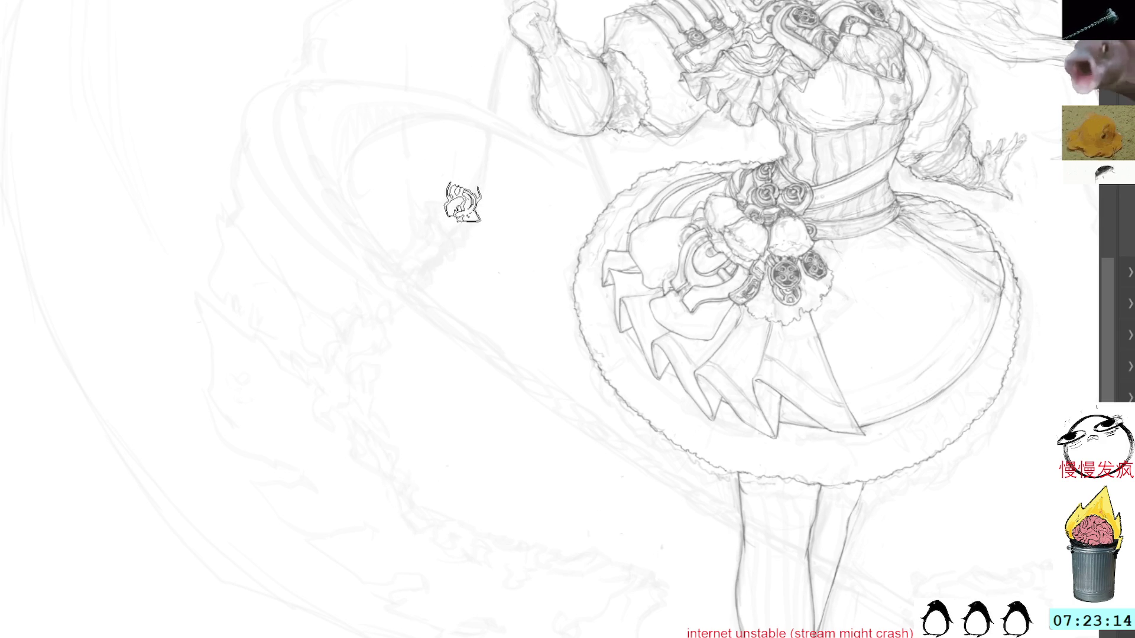
Redraw the ornament chain curving down the skirt's left side and lasso it for transforming.
left_click_drag(449, 195, 343, 337)
left_click_drag(360, 382, 656, 552)
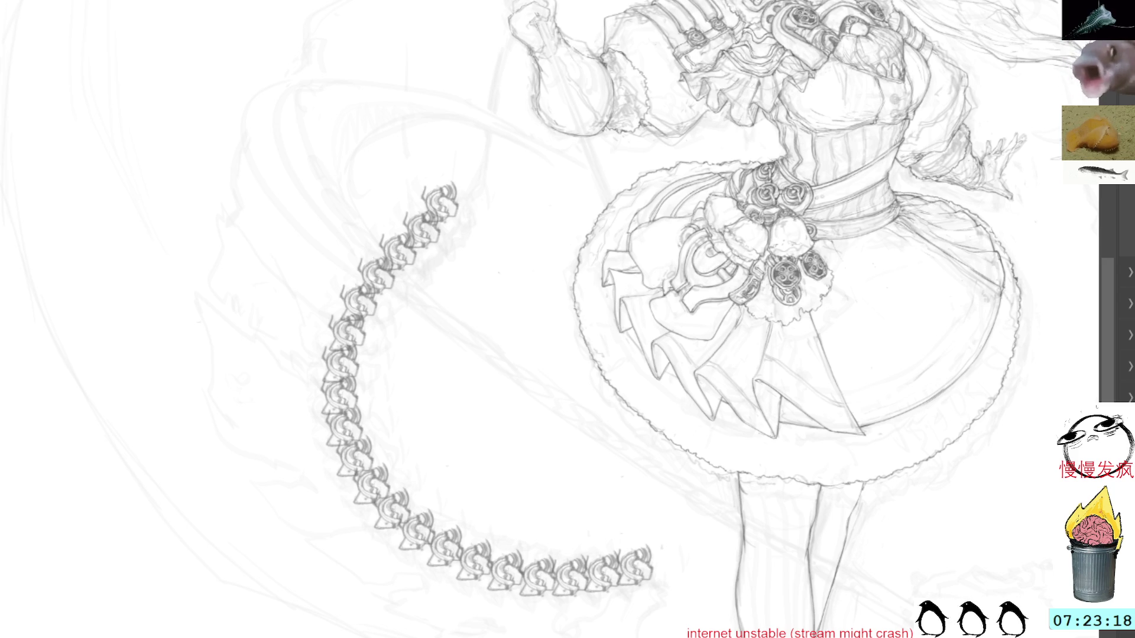
key("ctrl+z")
mouse_move(467, 198)
left_mouse_down()
mouse_move(405, 456)
mouse_move(615, 588)
left_mouse_up()
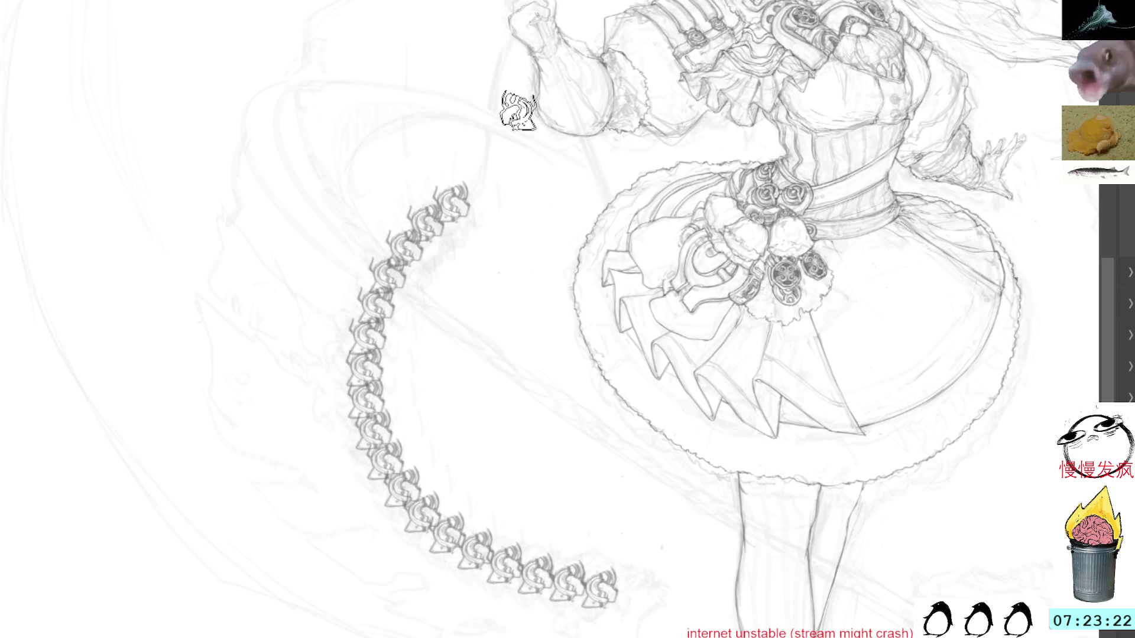
key("l")
mouse_move(459, 295)
left_mouse_down()
mouse_move(349, 165)
mouse_move(549, 482)
left_mouse_up()
key("ctrl+t")
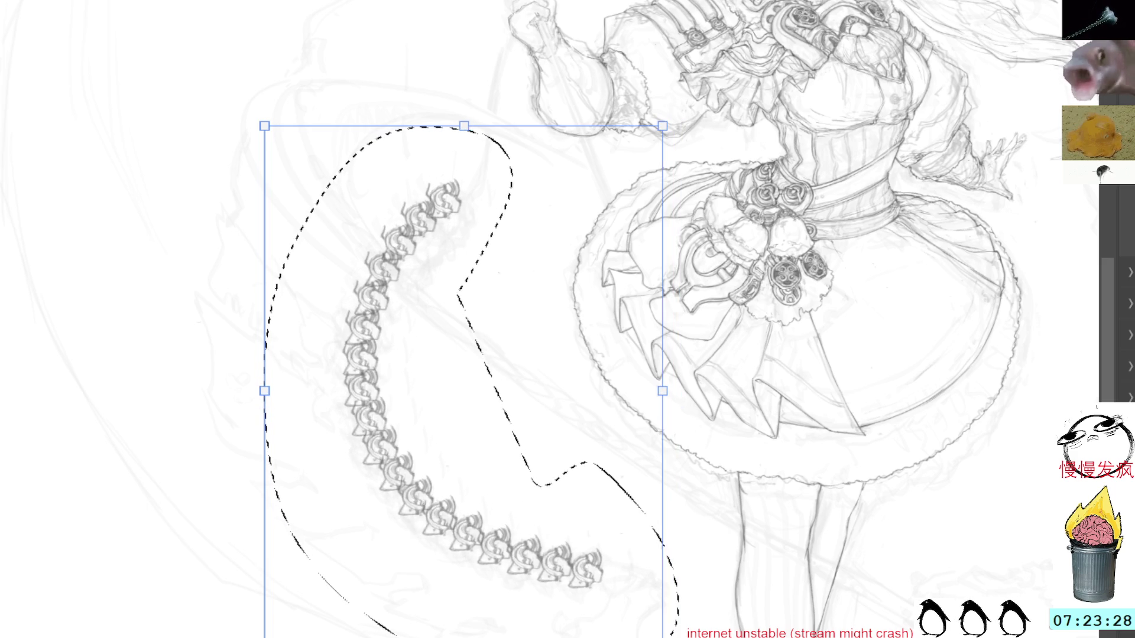
Skew the chain by pulling its bottom corners, top-left corner and top edge, then apply.
key("Return")
key("ctrl+t")
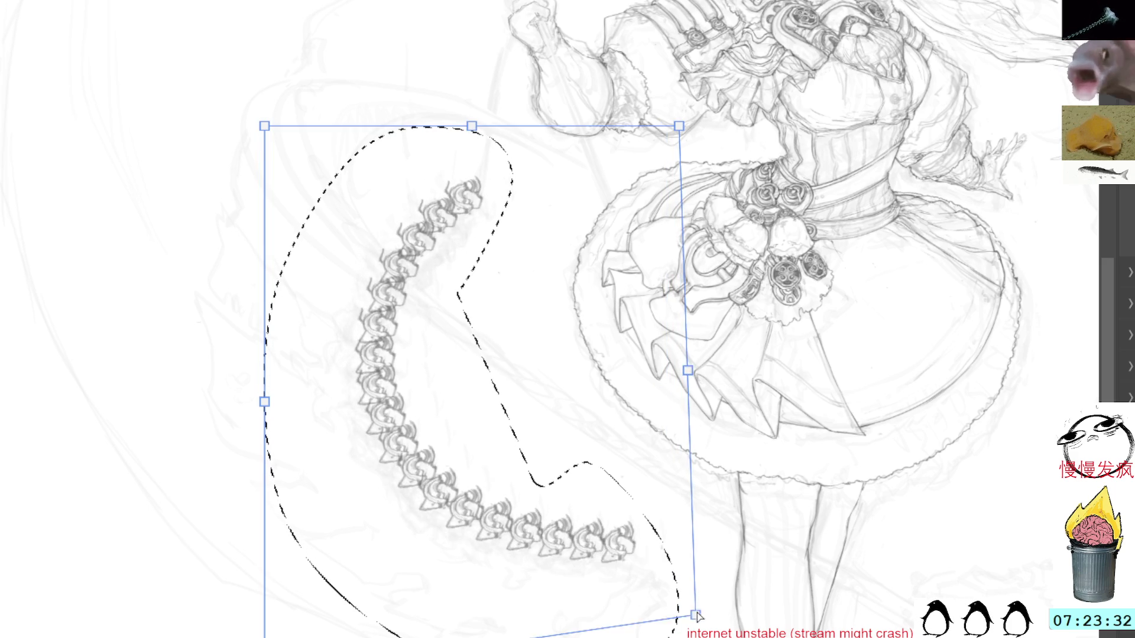
left_click_drag(692, 636, 697, 635)
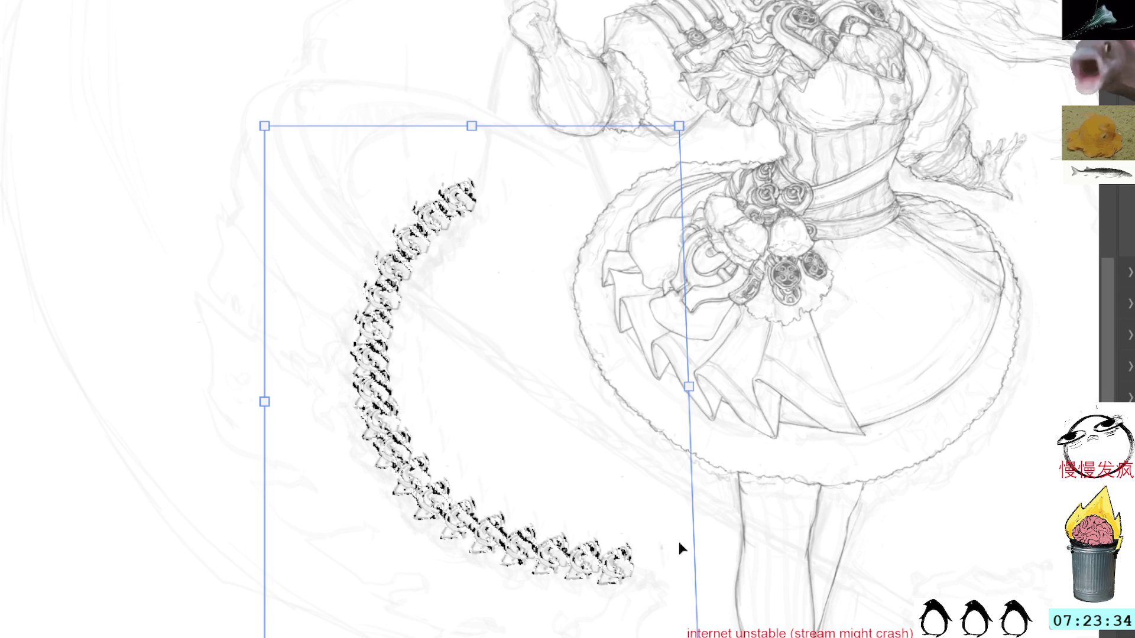
left_click_drag(274, 127, 212, 110)
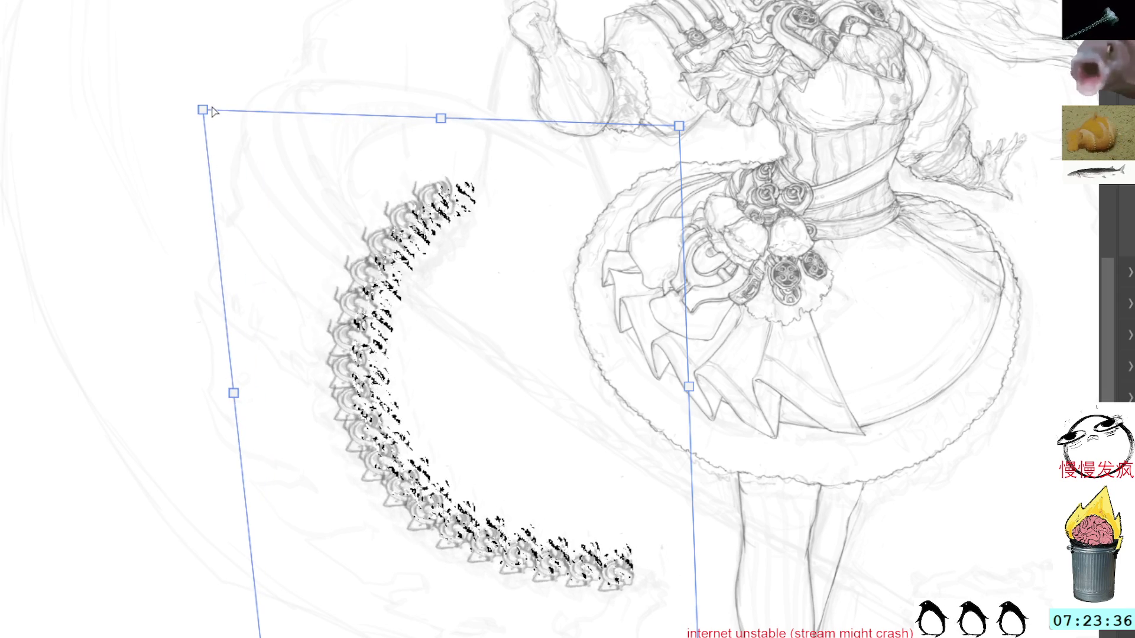
left_click_drag(259, 635, 305, 635)
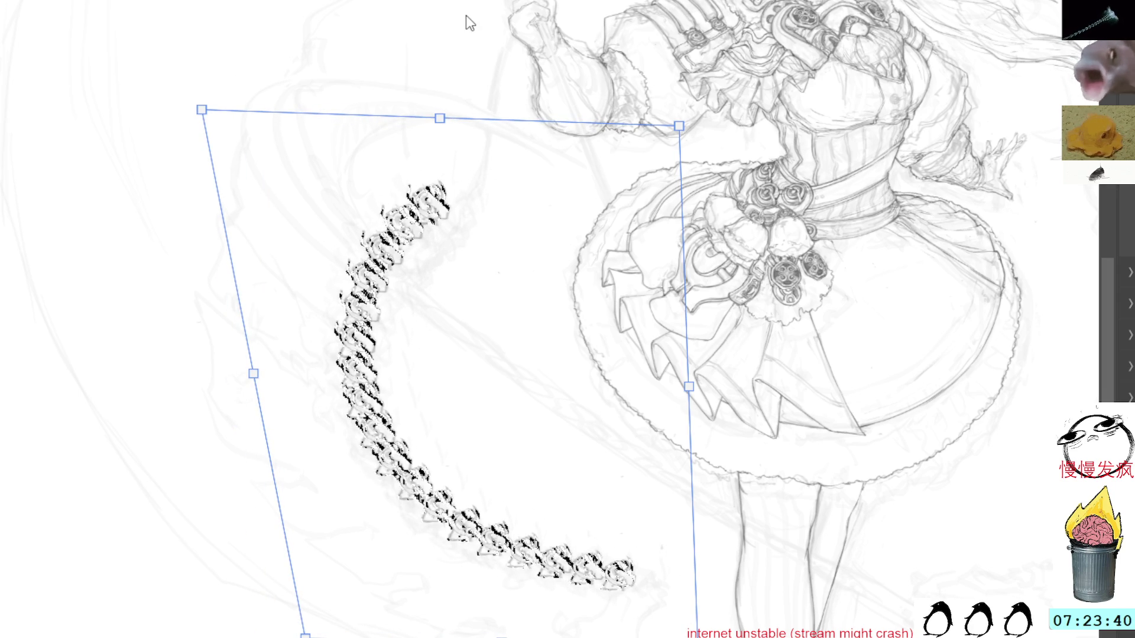
mouse_move(439, 116)
left_mouse_down()
mouse_move(536, 152)
mouse_move(472, 135)
left_mouse_up()
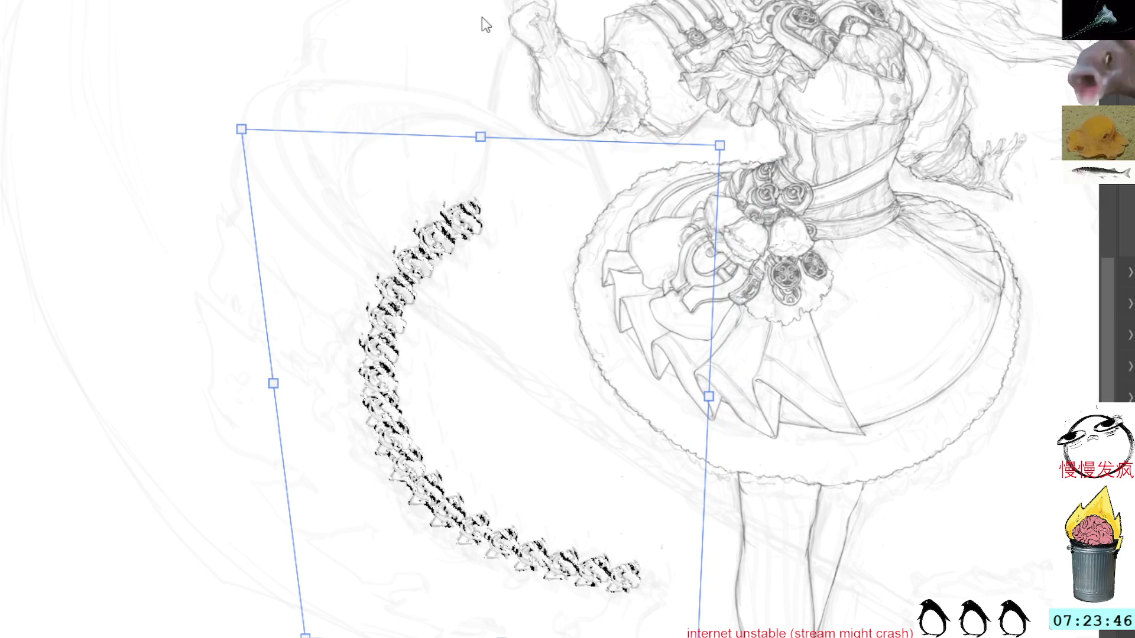
key("Return")
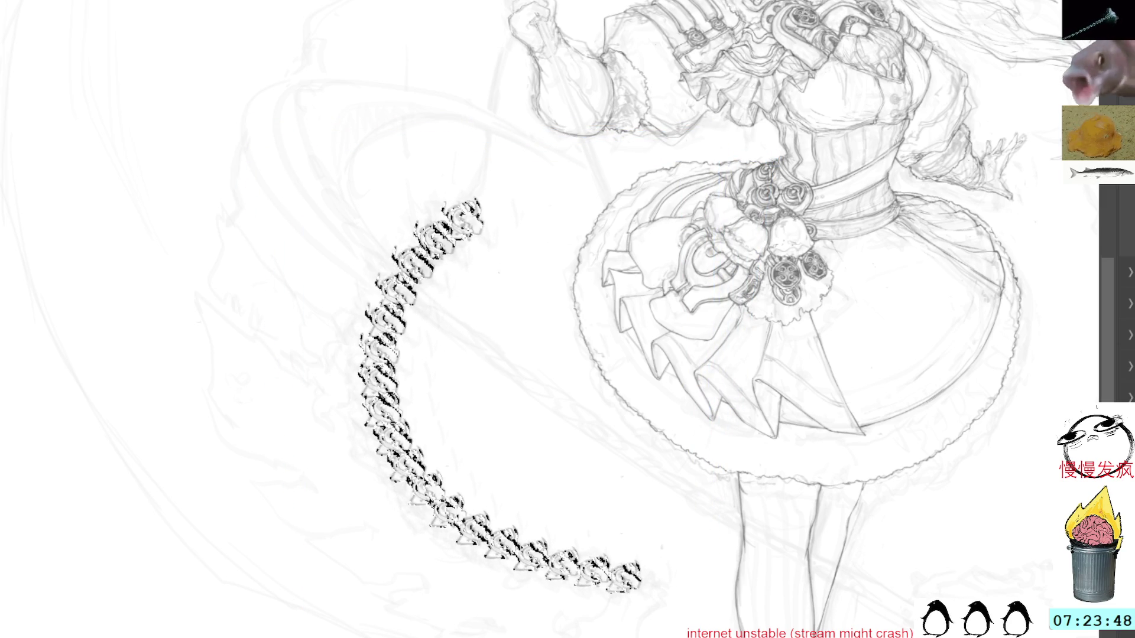
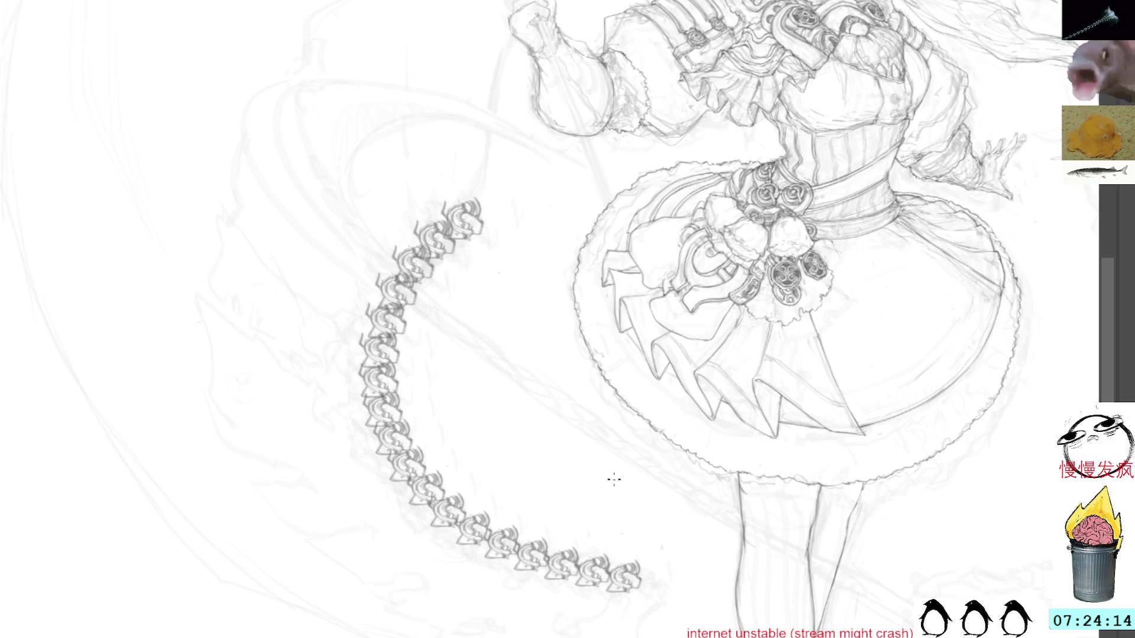
Zoom and rotate the canvas around the chain tail, then delete the lassoed chain and deselect.
left_click(467, 177)
left_click_drag(526, 374, 730, 265)
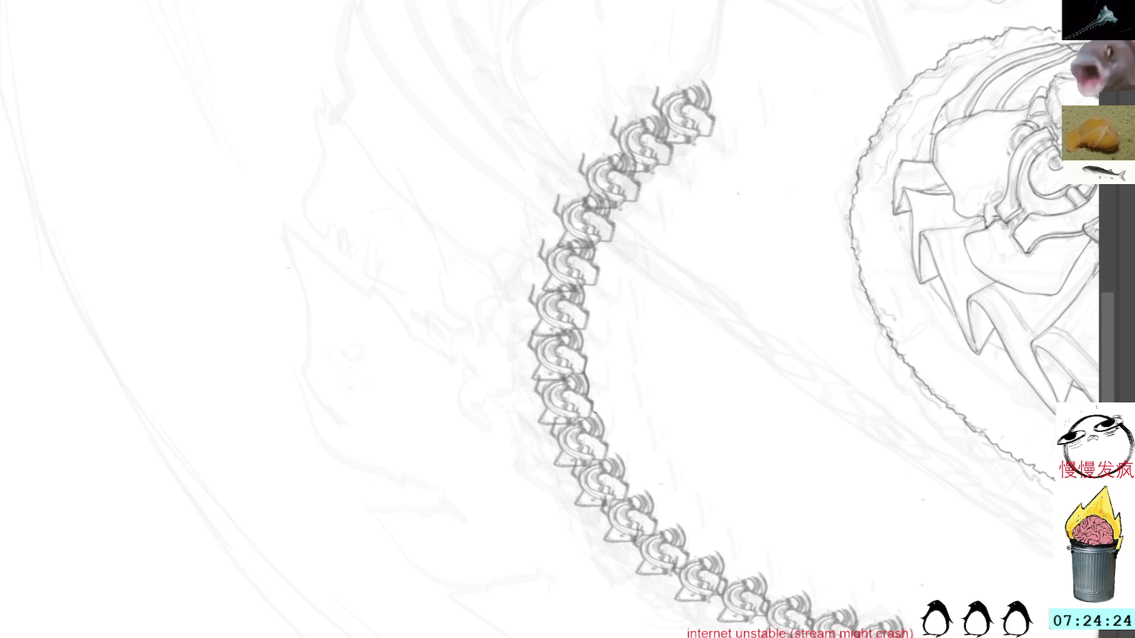
left_click_drag(788, 110, 640, 398)
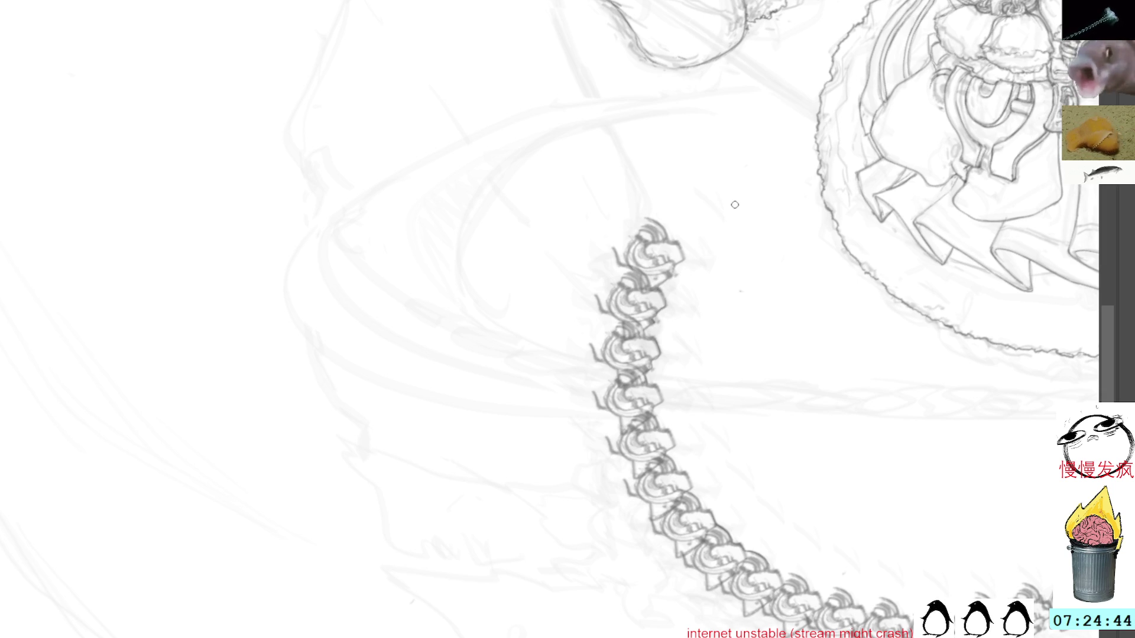
left_click_drag(778, 215, 598, 329)
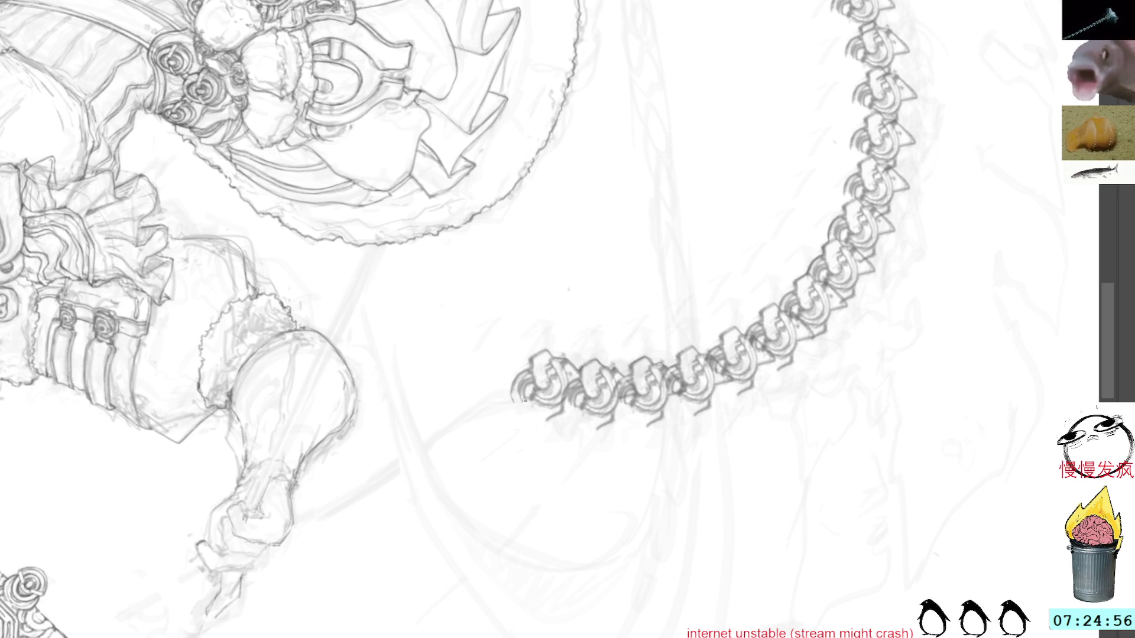
mouse_move(792, 285)
left_mouse_down()
mouse_move(598, 158)
mouse_move(596, 317)
left_mouse_up()
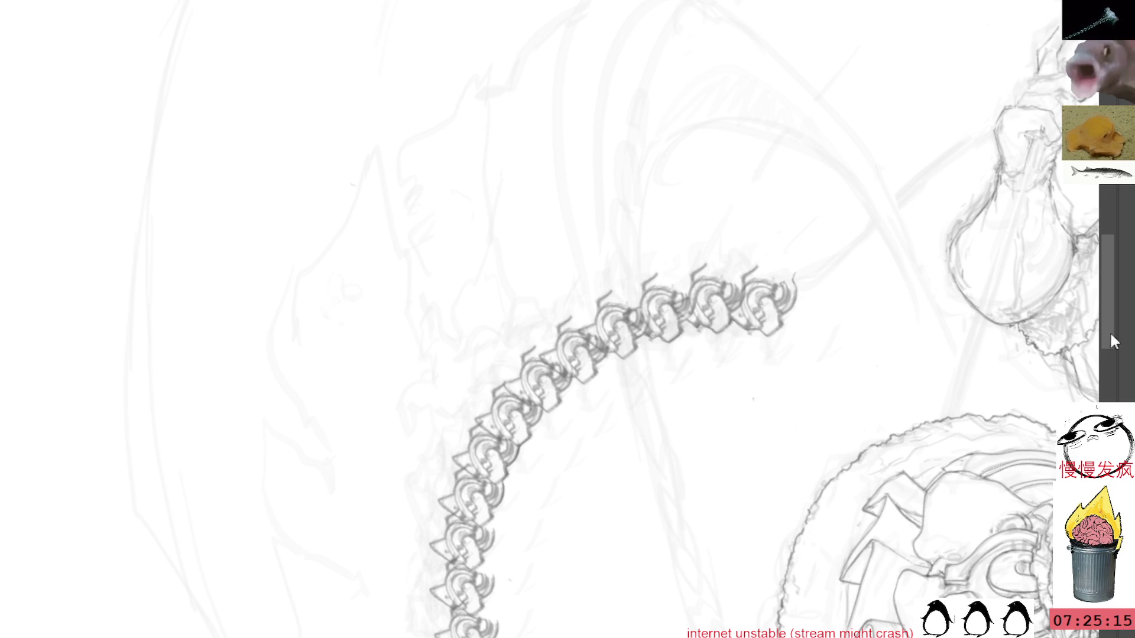
mouse_move(802, 339)
left_mouse_down()
mouse_move(645, 266)
mouse_move(586, 222)
mouse_move(697, 449)
left_mouse_up()
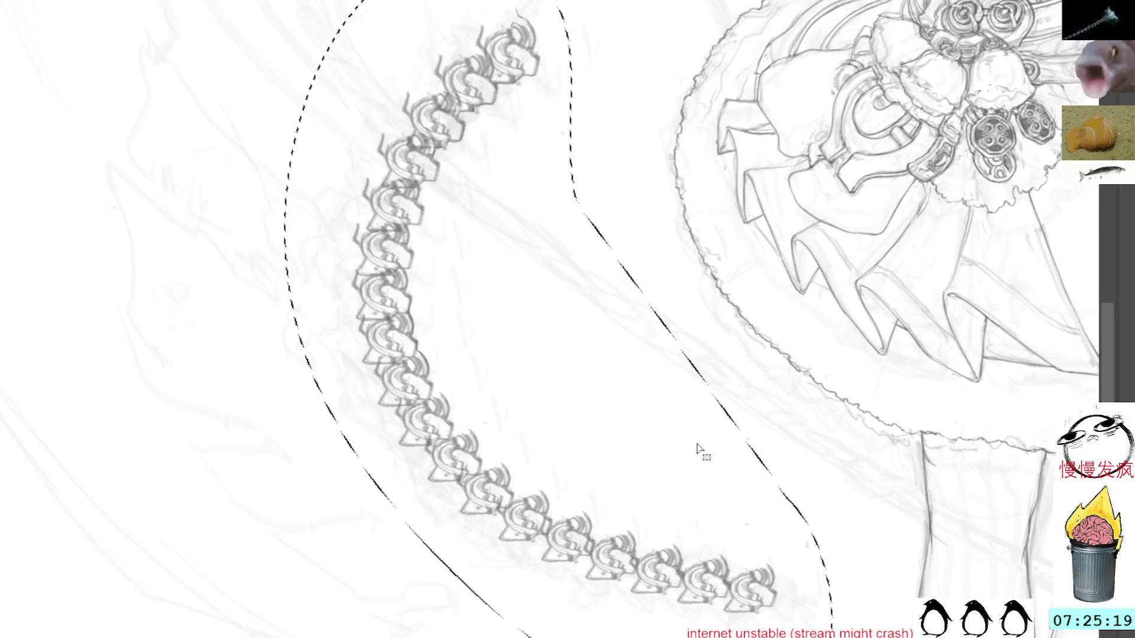
key("Delete")
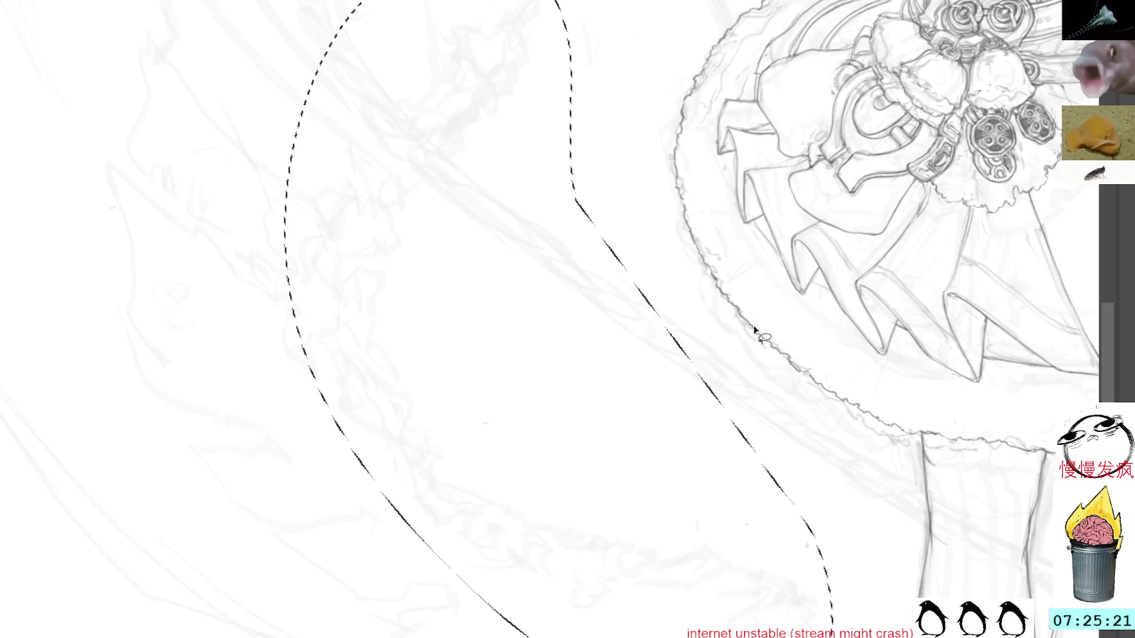
key("ctrl+d")
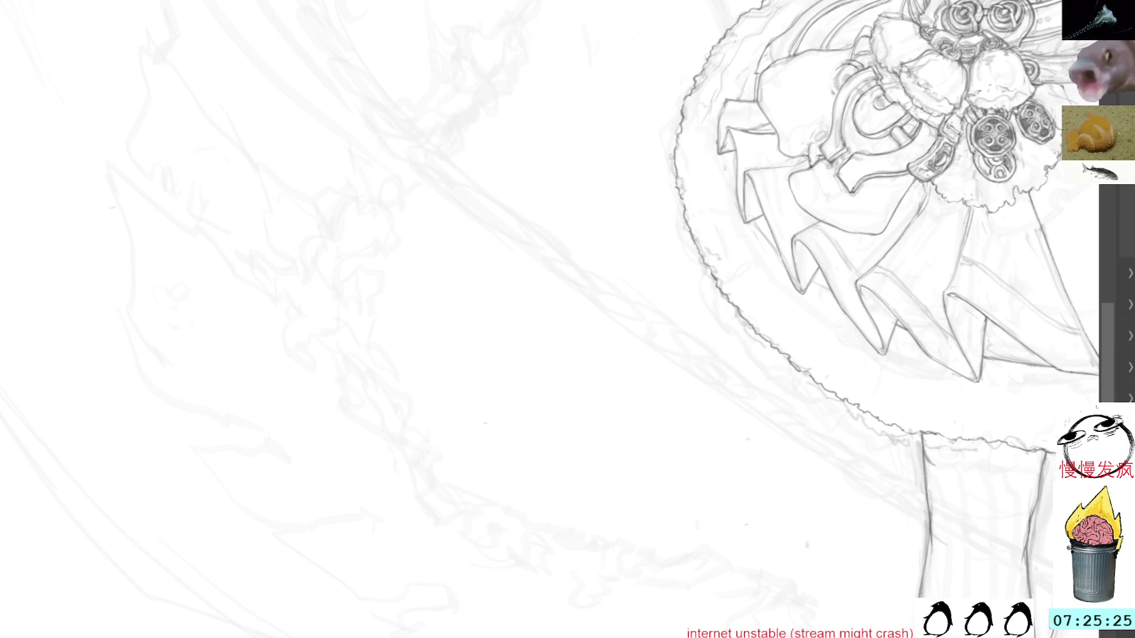
Try four chain-brush test strokes, vertical and L-shaped, undoing each one.
left_click_drag(495, 51, 547, 56)
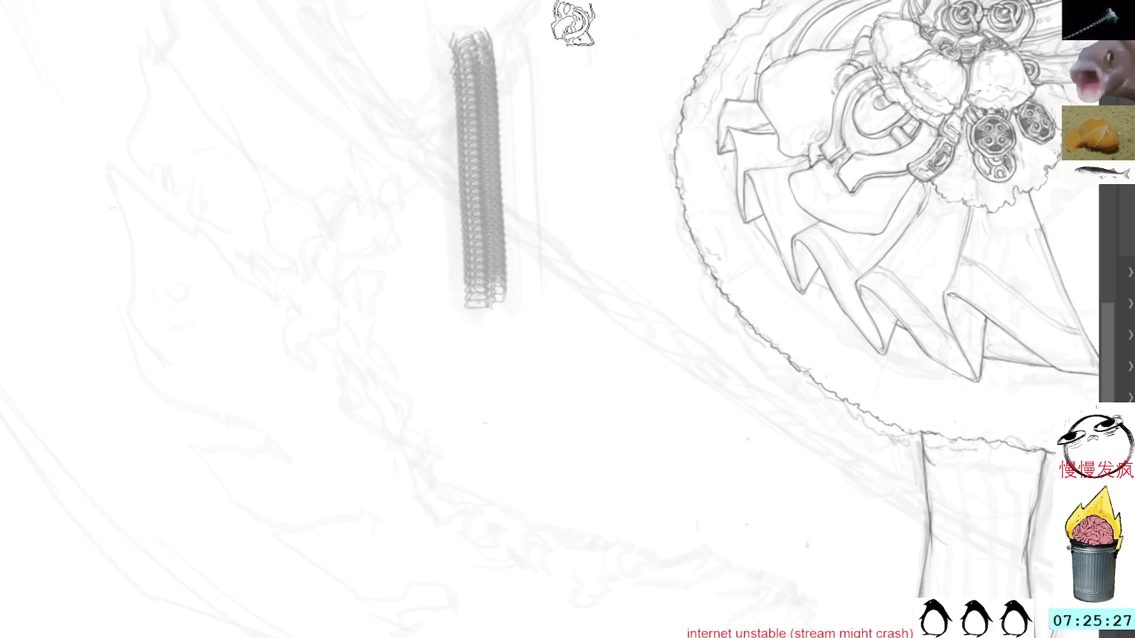
key("ctrl+z")
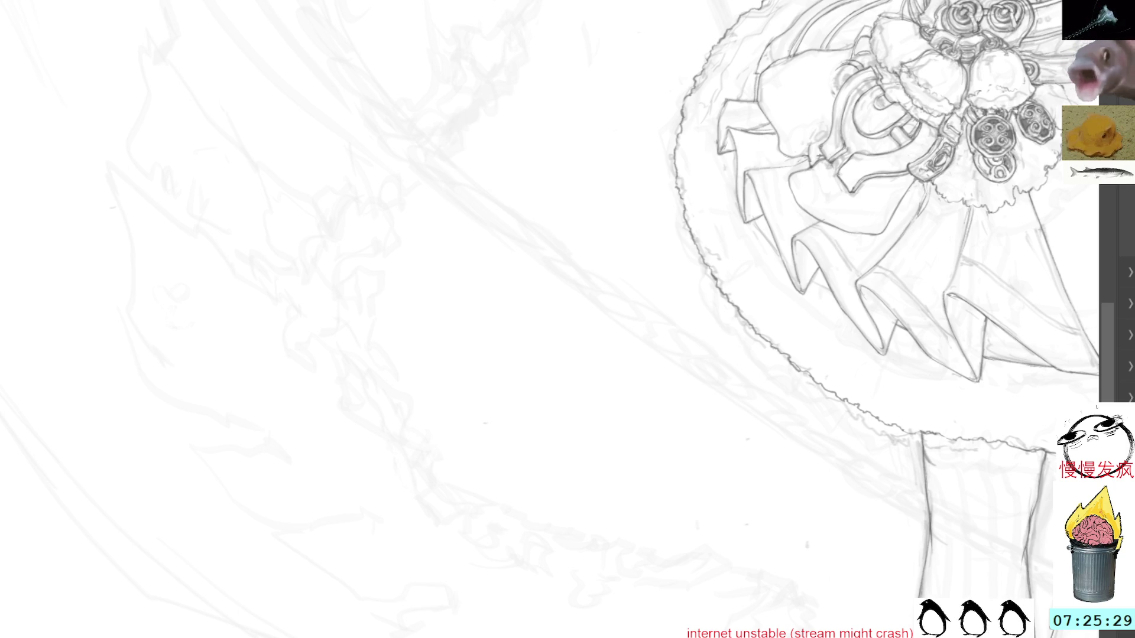
mouse_move(576, 349)
left_mouse_down()
mouse_move(591, 509)
mouse_move(688, 505)
left_mouse_up()
key("ctrl+z")
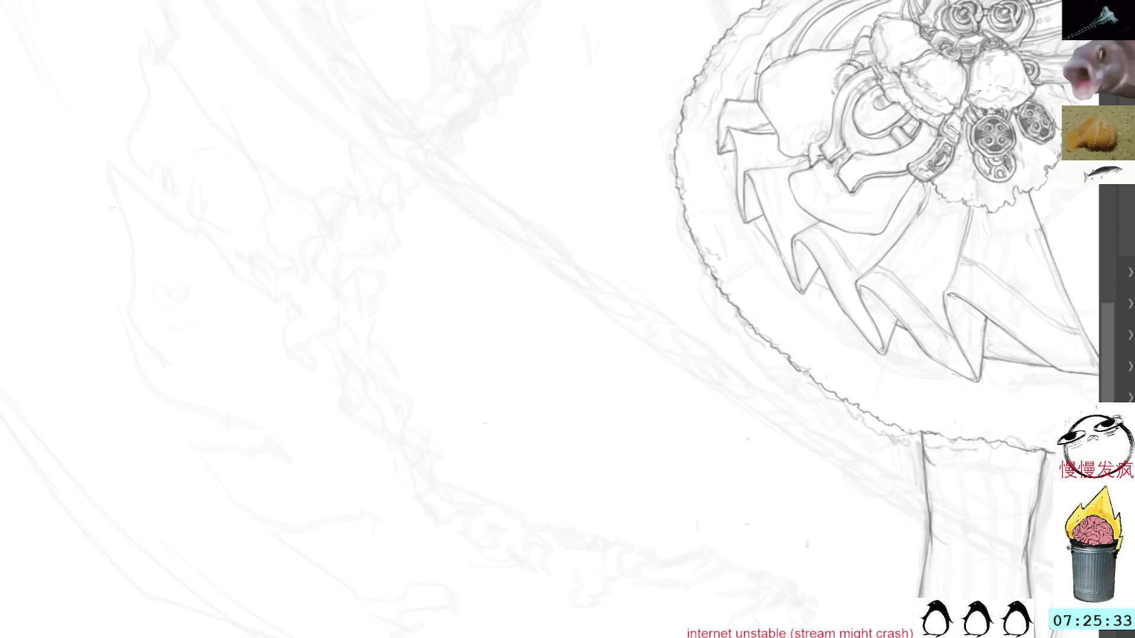
left_click_drag(566, 219, 576, 458)
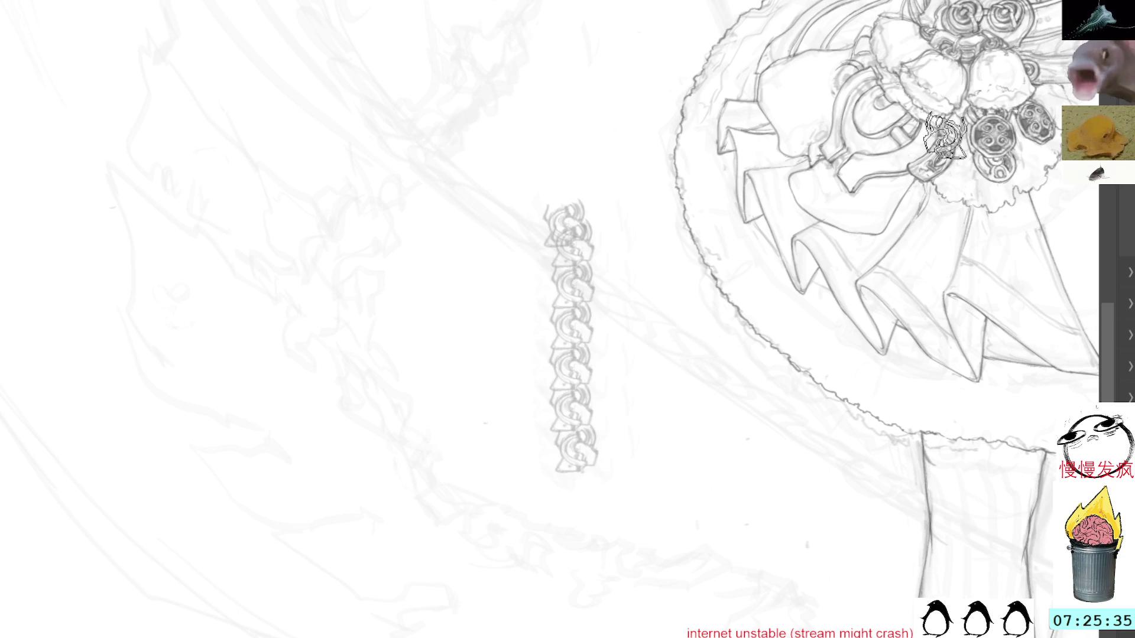
key("ctrl+z")
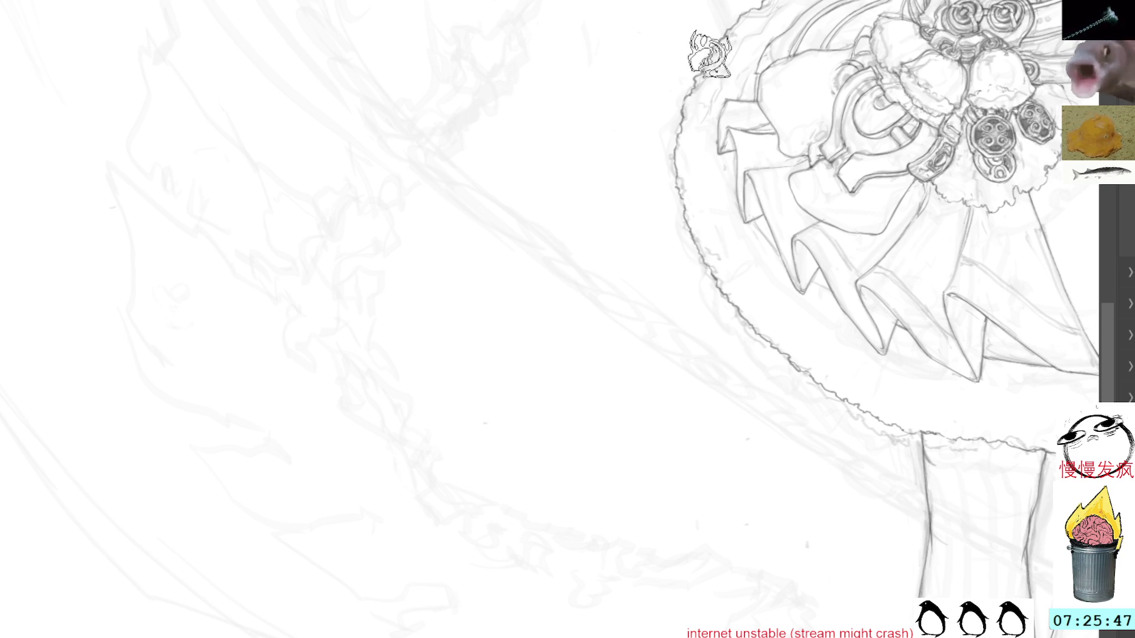
left_click_drag(479, 18, 485, 310)
key("ctrl+z")
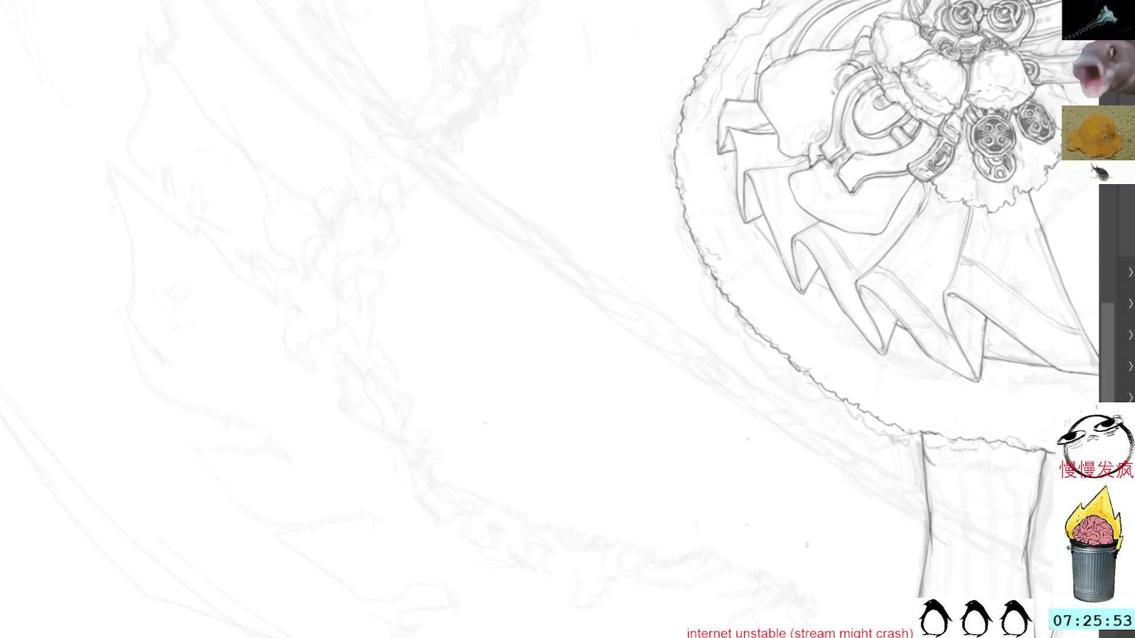
scroll(678, 203, "down", 5)
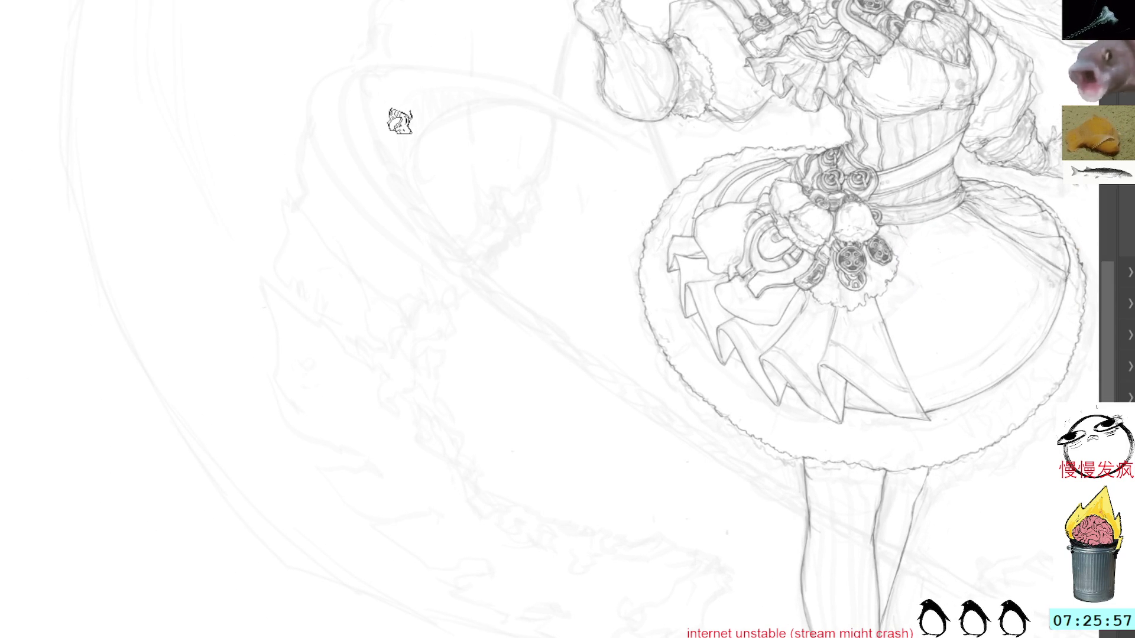
Paint a long straight vertical chain-brush stroke beside the skirt.
left_click_drag(519, 139, 519, 582)
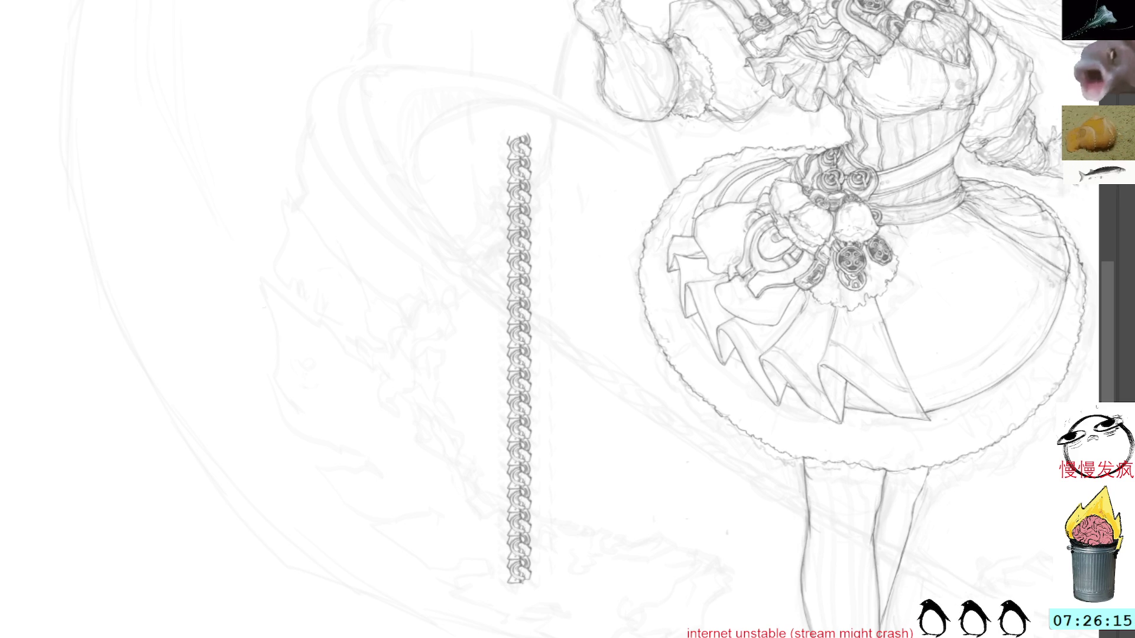
left_click_drag(613, 242, 712, 411)
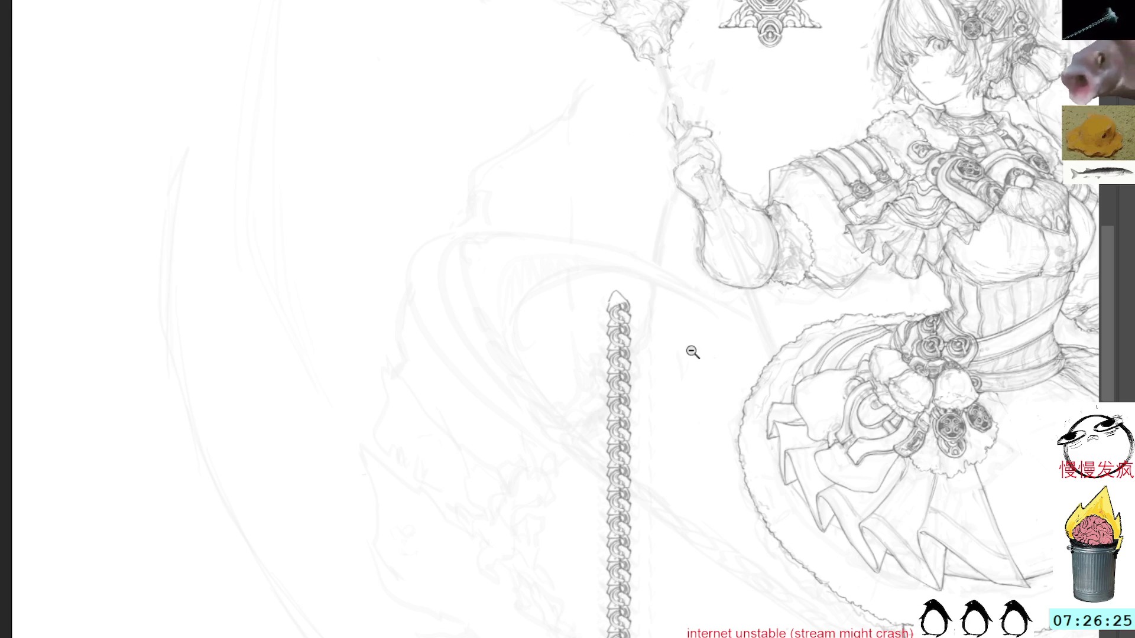
left_click_drag(711, 366, 622, 174)
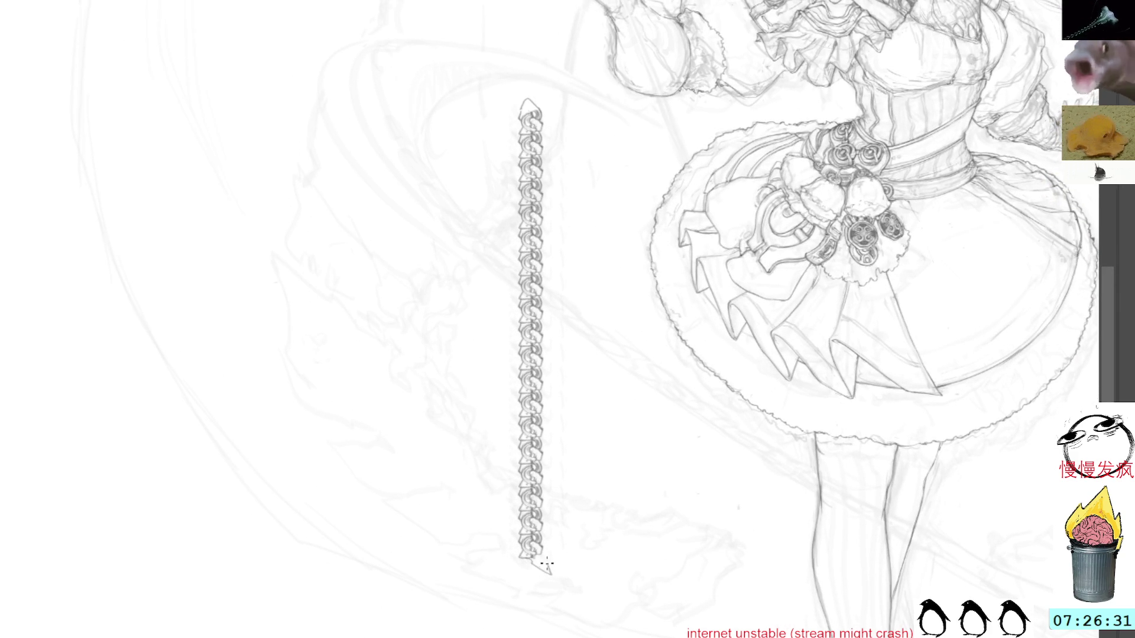
Lasso the new chain tail and put it into Free Transform.
left_click_drag(600, 271, 692, 473)
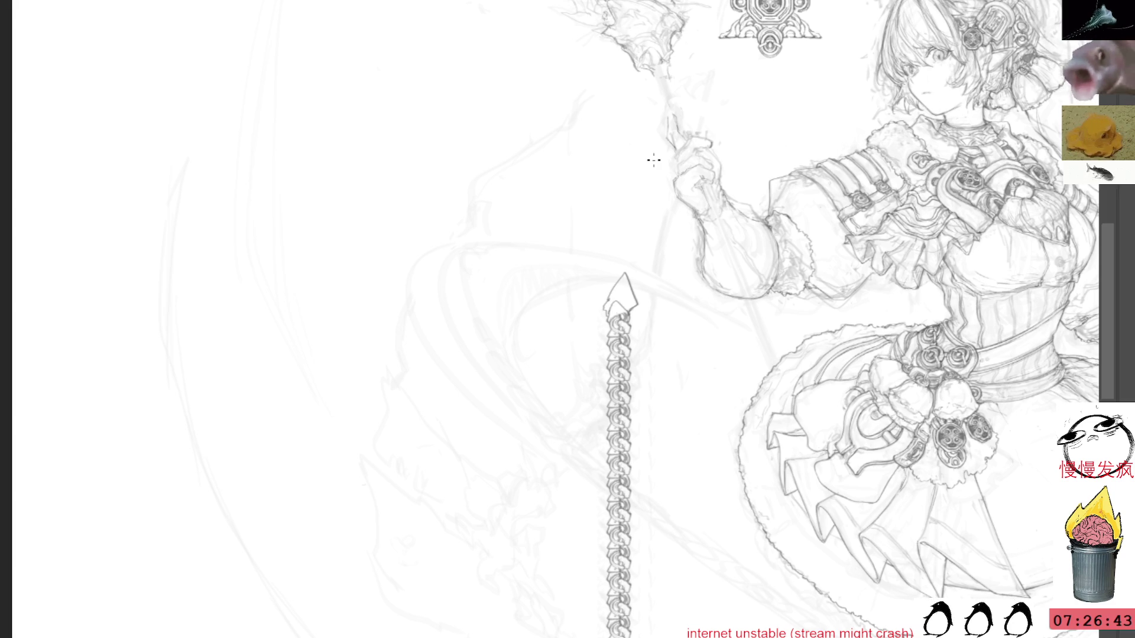
mouse_move(709, 438)
left_mouse_down()
mouse_move(646, 220)
mouse_move(636, 248)
left_mouse_up()
mouse_move(472, 124)
left_mouse_down()
mouse_move(628, 286)
mouse_move(582, 69)
left_mouse_up()
key("ctrl+t")
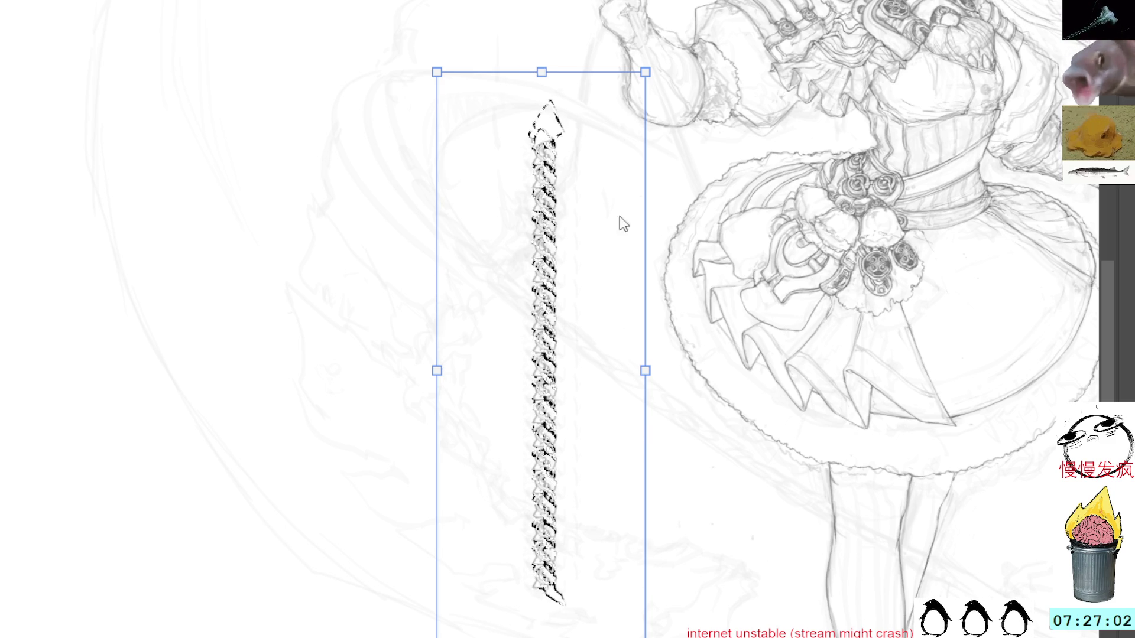
Rotate the chain to exactly horizontal and move it left beside the skirt.
left_click(674, 3)
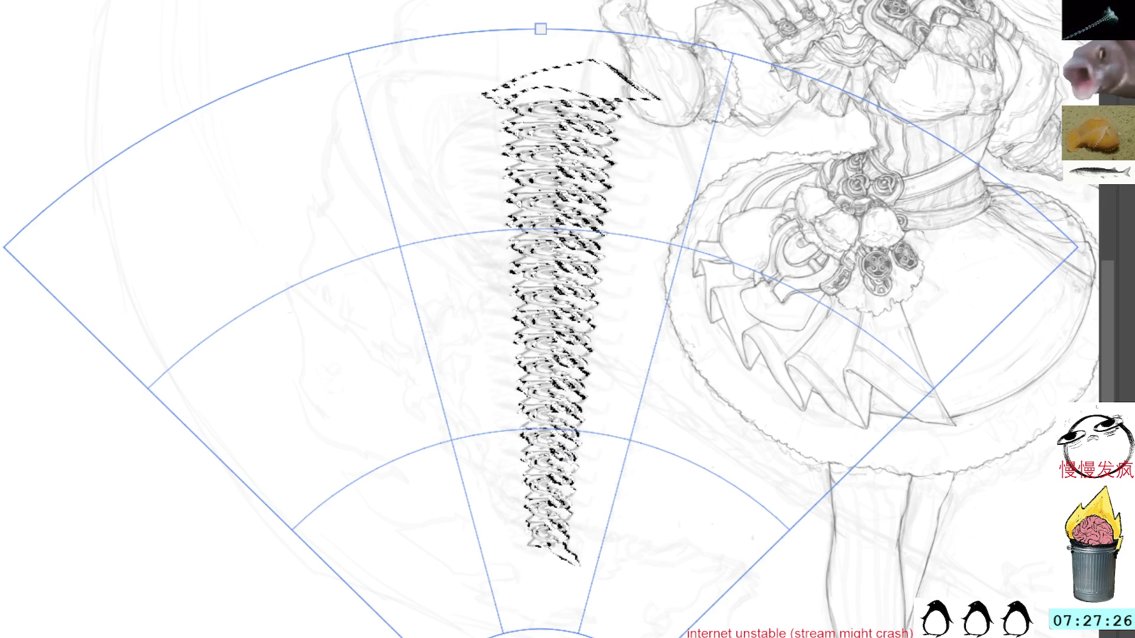
key("Escape")
key("ctrl+t")
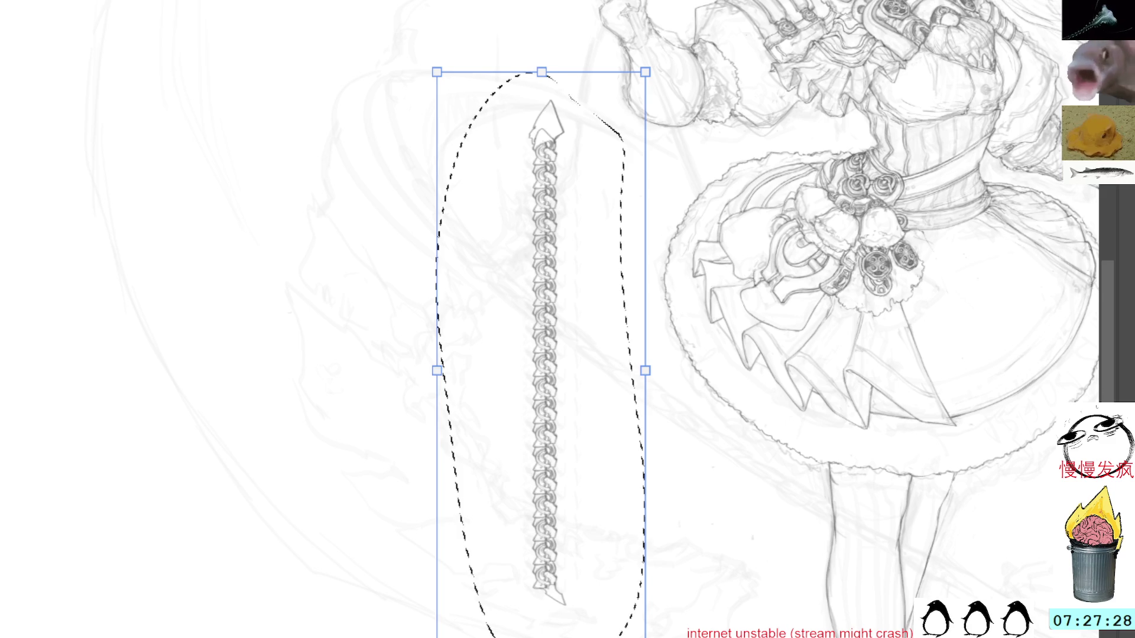
left_click_drag(520, 59, 319, 252)
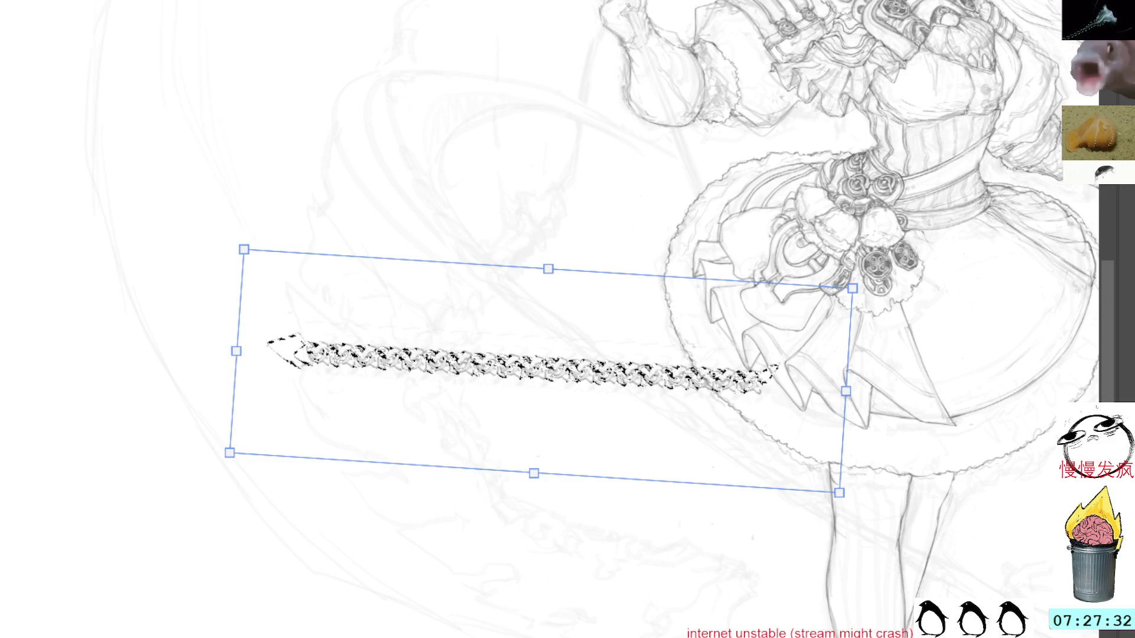
key("ctrl+z")
key("ctrl+y")
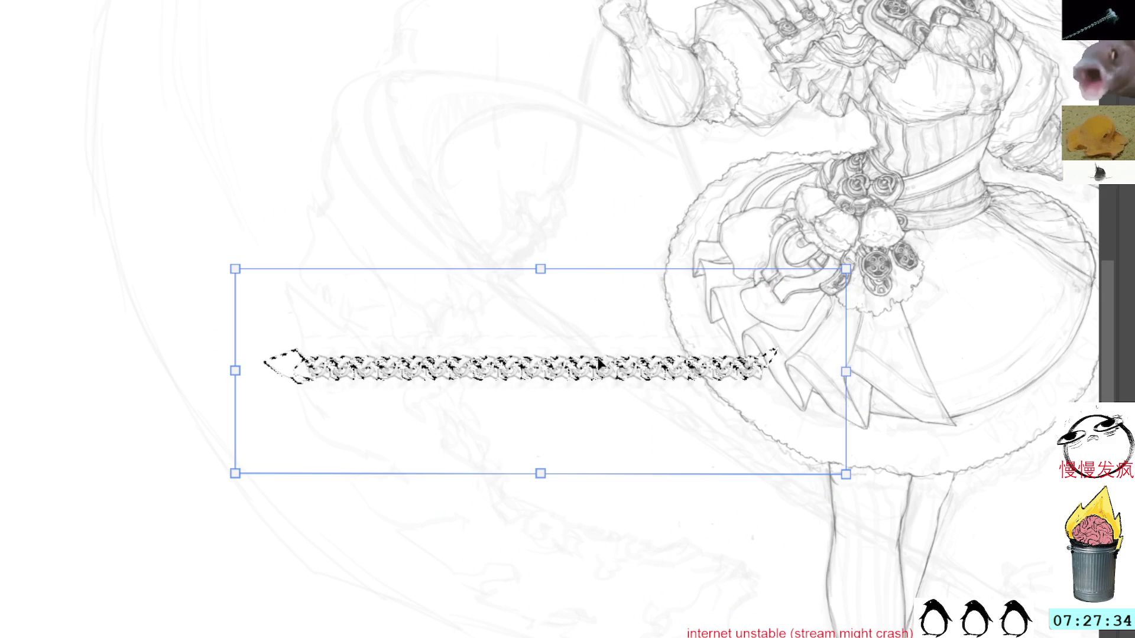
left_click_drag(485, 367, 355, 357)
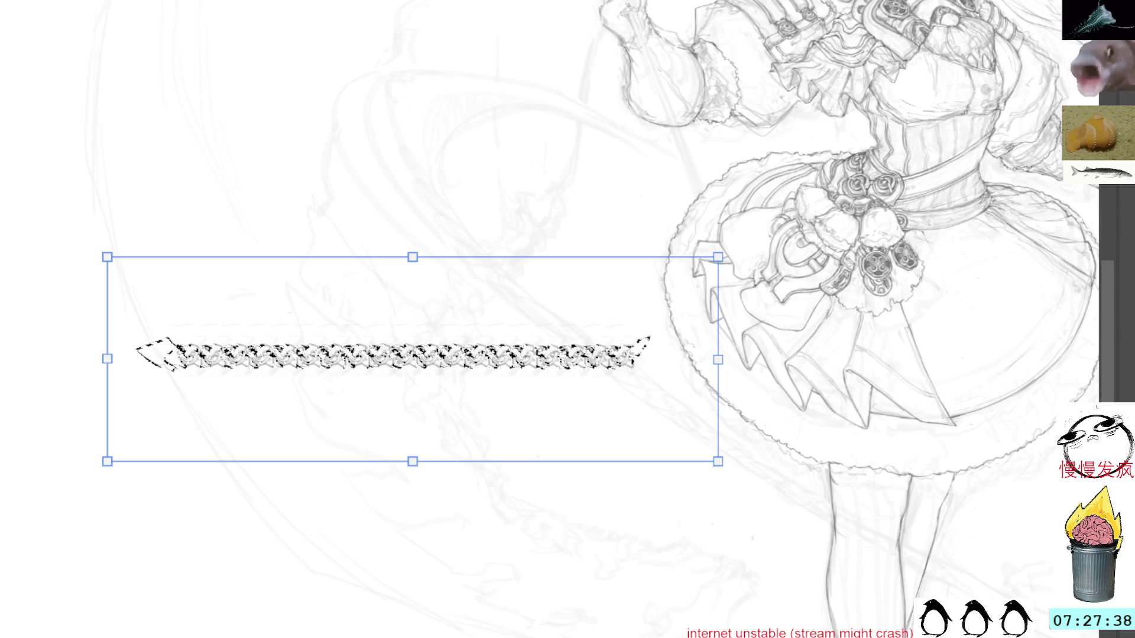
key("Return")
Warp the horizontal chain into a gentle arc and apply it.
key("ctrl+t")
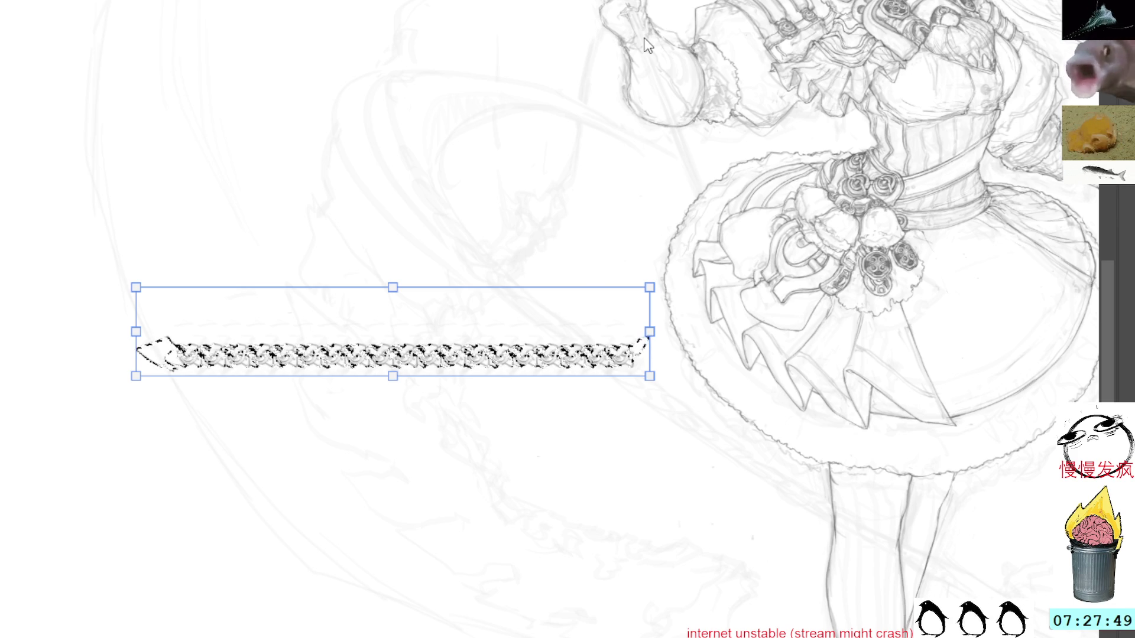
key("ctrl+shift+m")
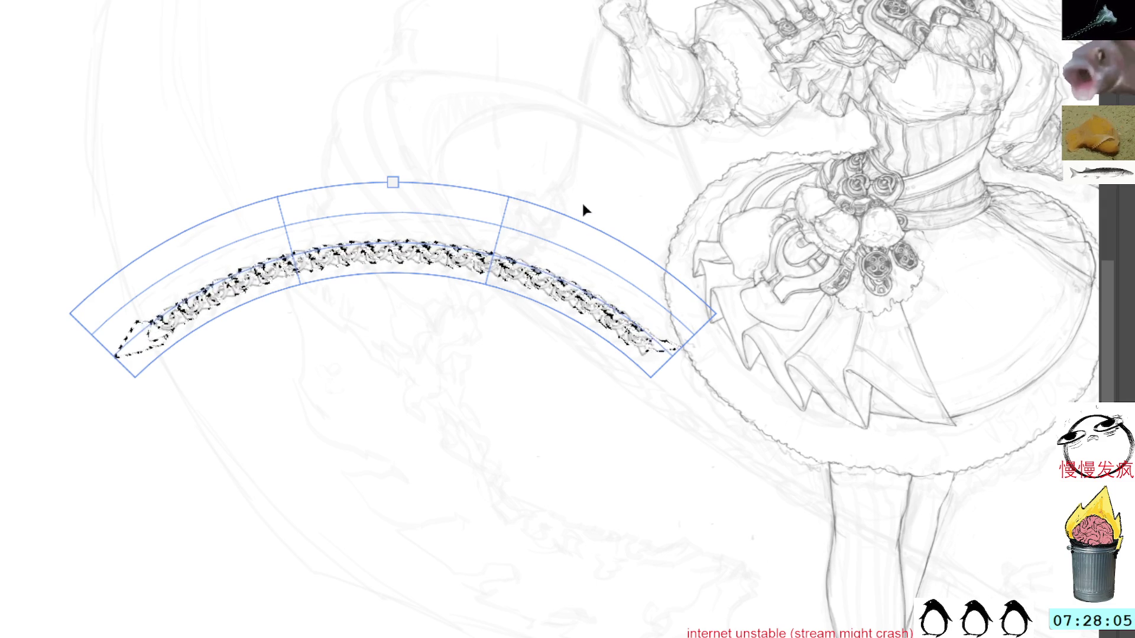
key("Return")
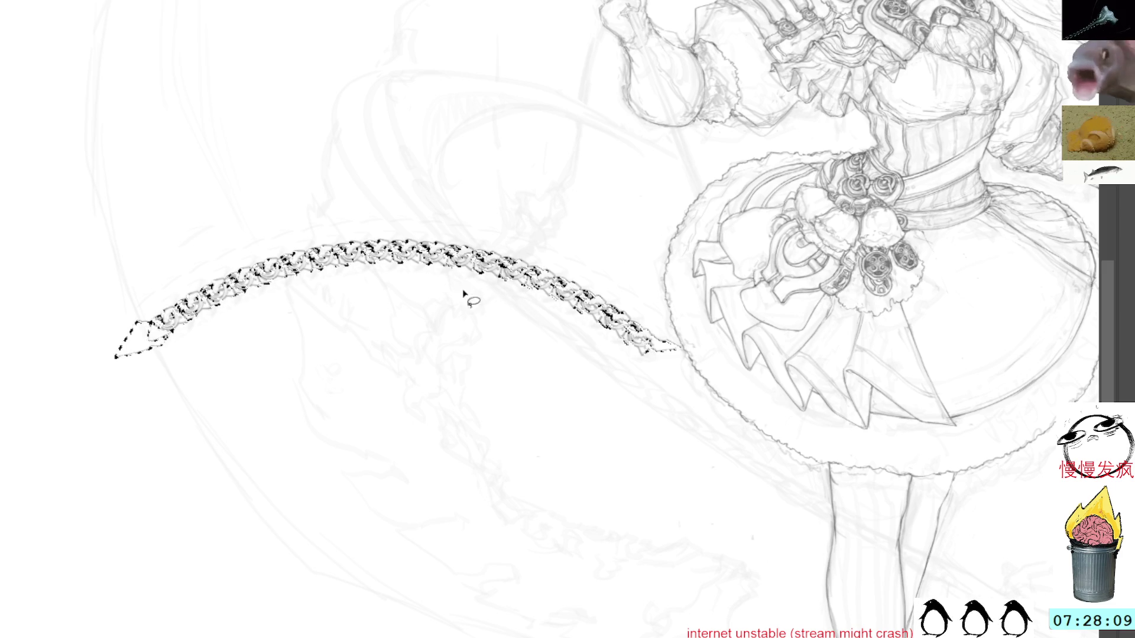
Flip and rotate the arched chain, trying several angles and positions around the skirt.
key("ctrl+t")
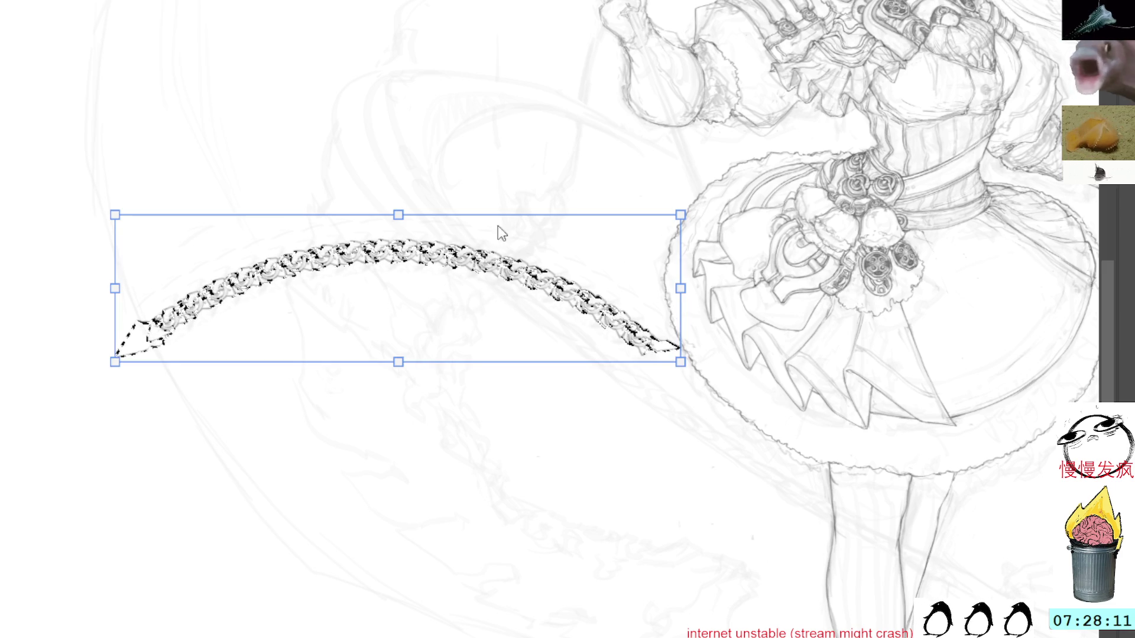
right_click(564, 313)
mouse_move(749, 220)
left_mouse_down()
mouse_move(755, 283)
mouse_move(626, 561)
left_mouse_up()
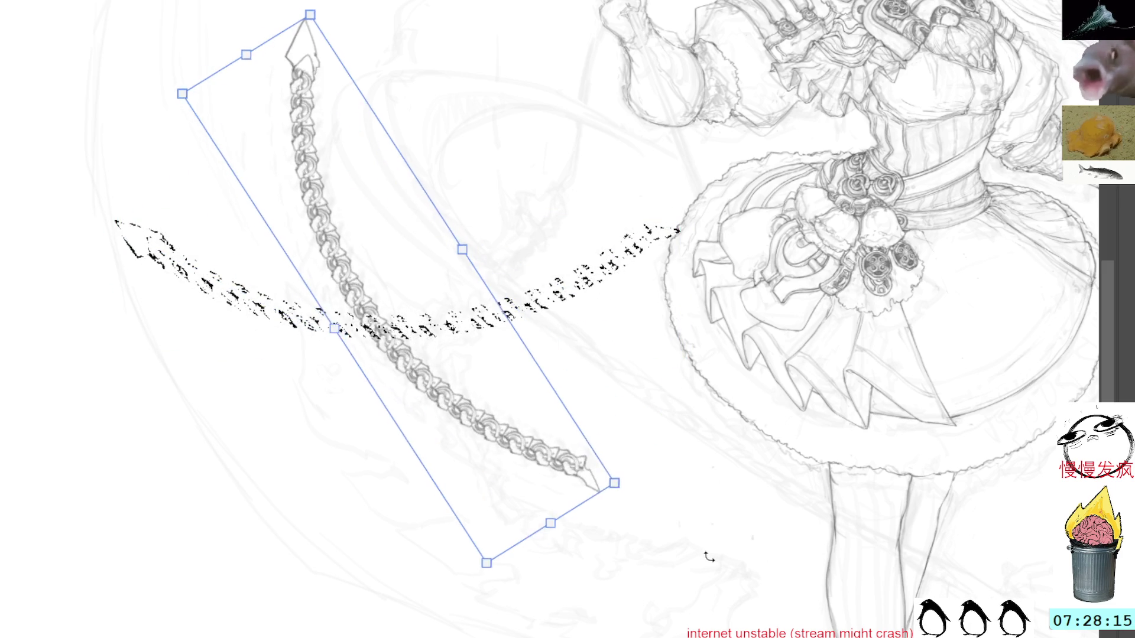
mouse_move(456, 335)
left_mouse_down()
mouse_move(630, 480)
mouse_move(586, 474)
left_mouse_up()
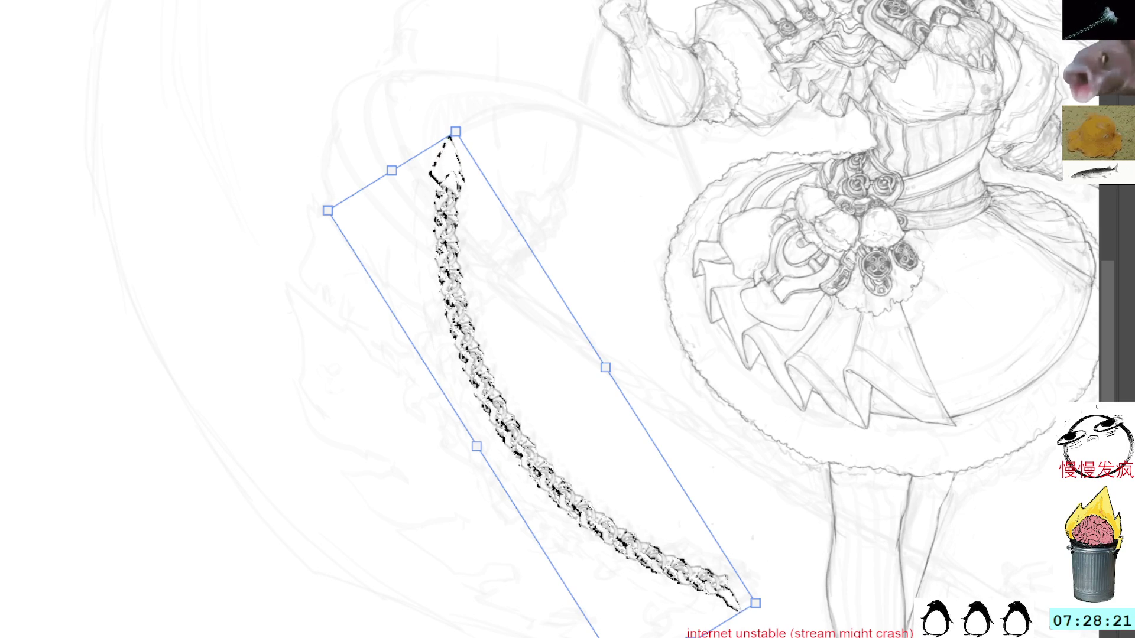
left_click_drag(541, 366, 397, 249)
key("ctrl+z")
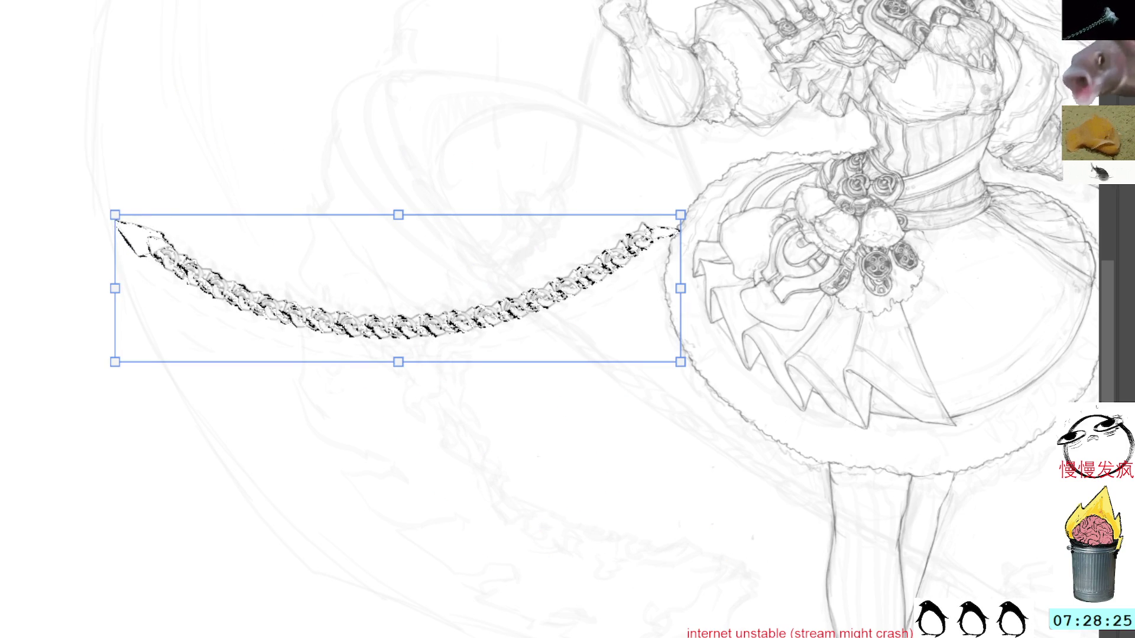
key("ctrl+z")
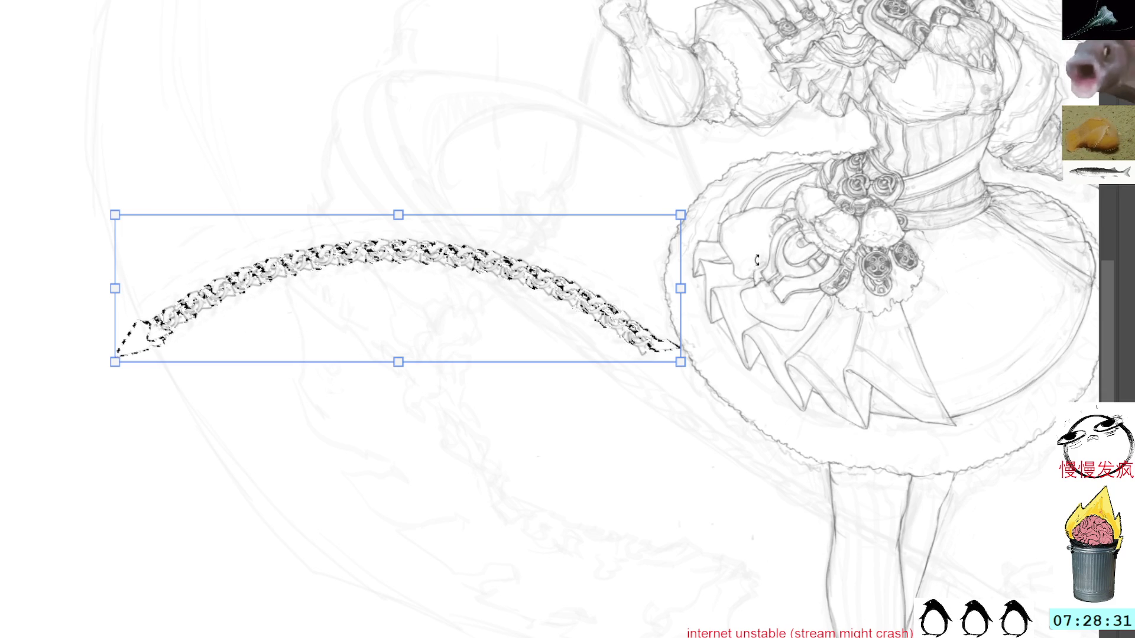
left_click_drag(686, 159, 517, 432)
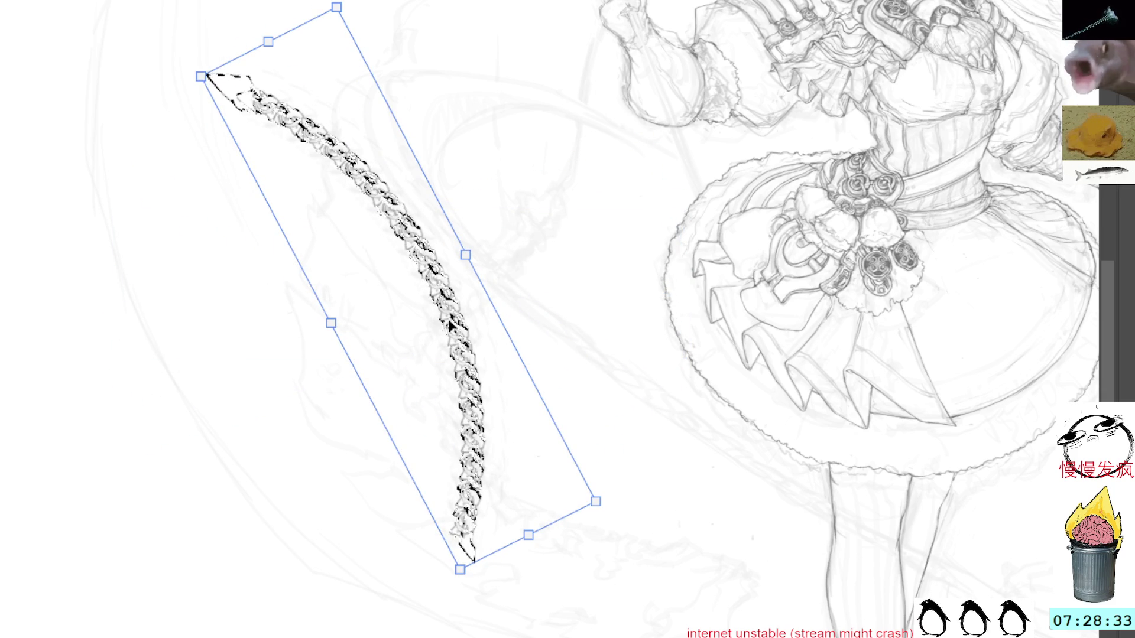
left_click_drag(512, 306, 533, 271)
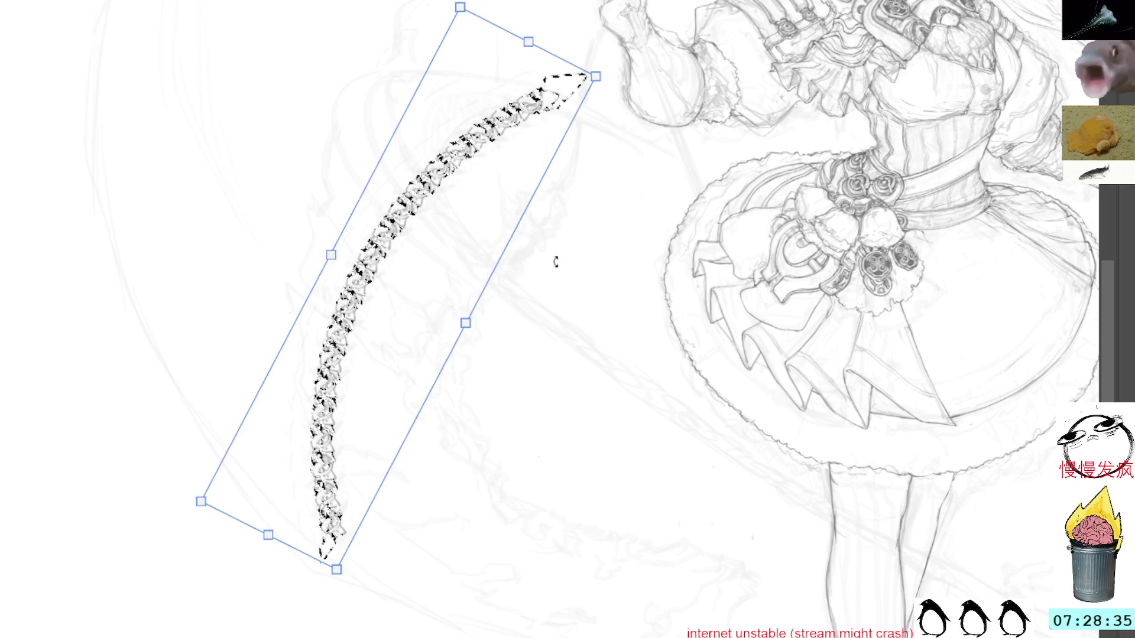
left_click_drag(424, 323, 522, 402)
mouse_move(651, 235)
left_mouse_down()
mouse_move(703, 437)
mouse_move(699, 335)
left_mouse_up()
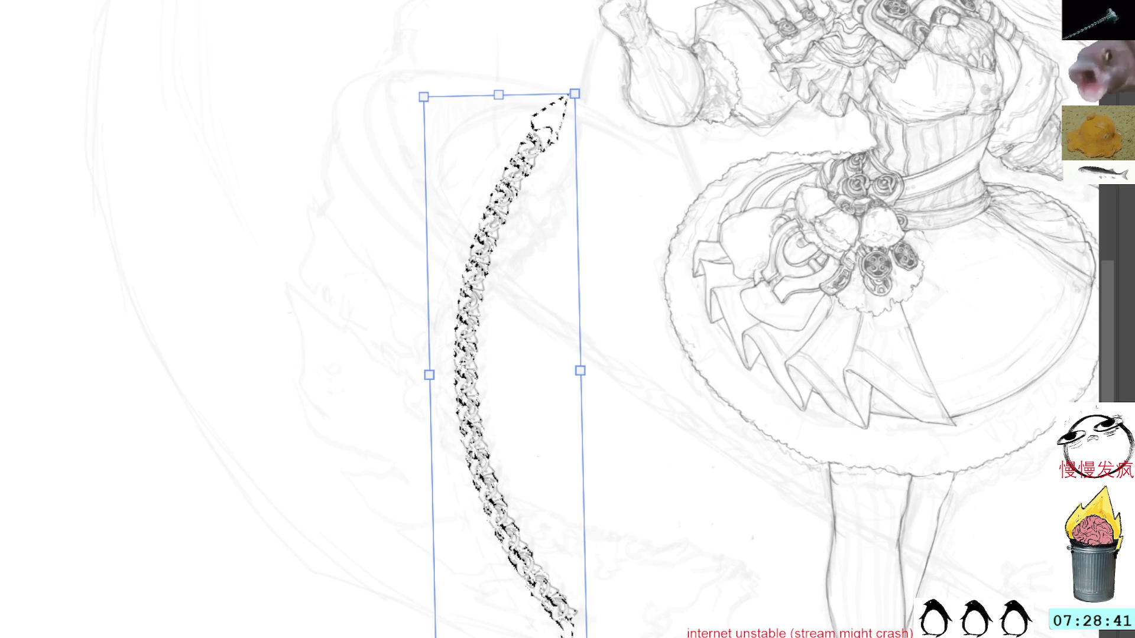
Mirror and flip the chain, rotate it, then revert to a straight horizontal band.
key("h")
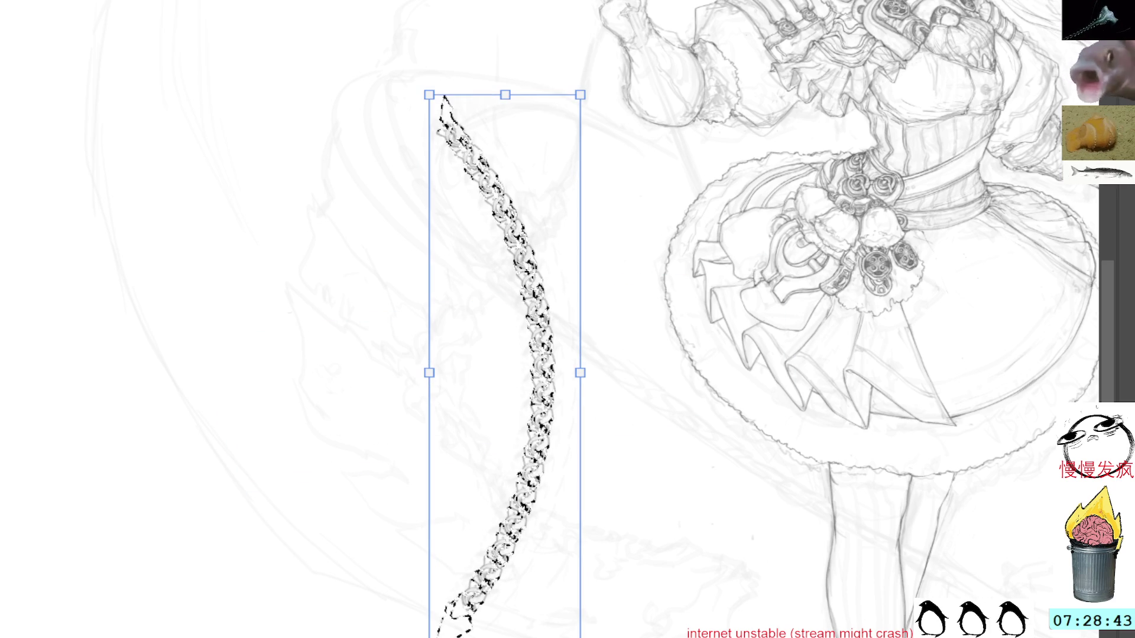
left_click_drag(414, 591, 275, 317)
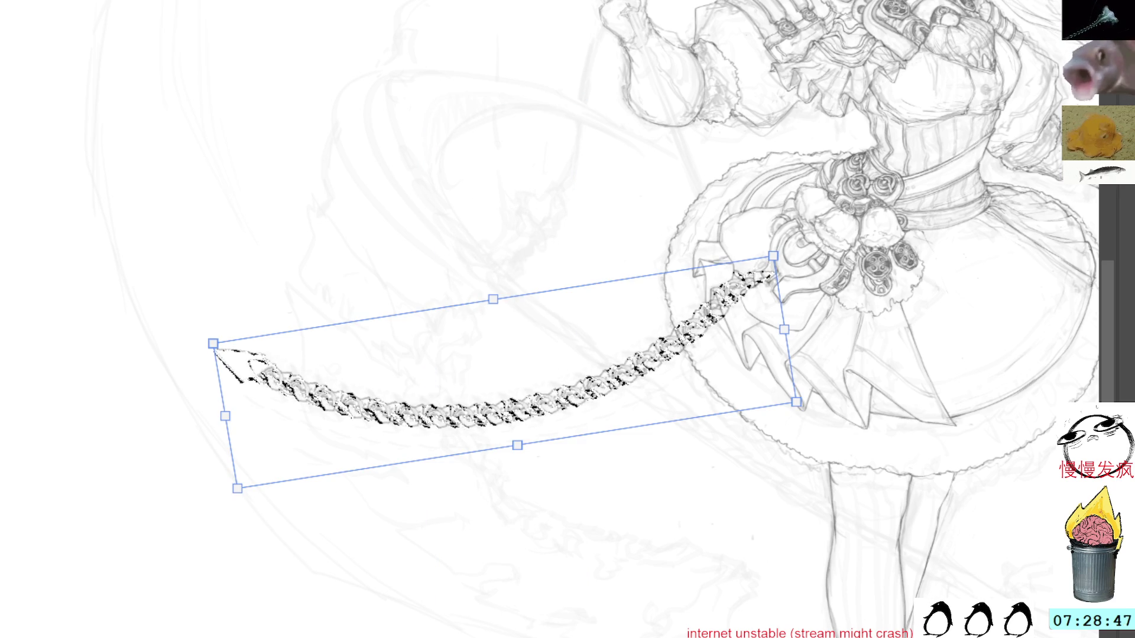
key("v")
key("ctrl+z")
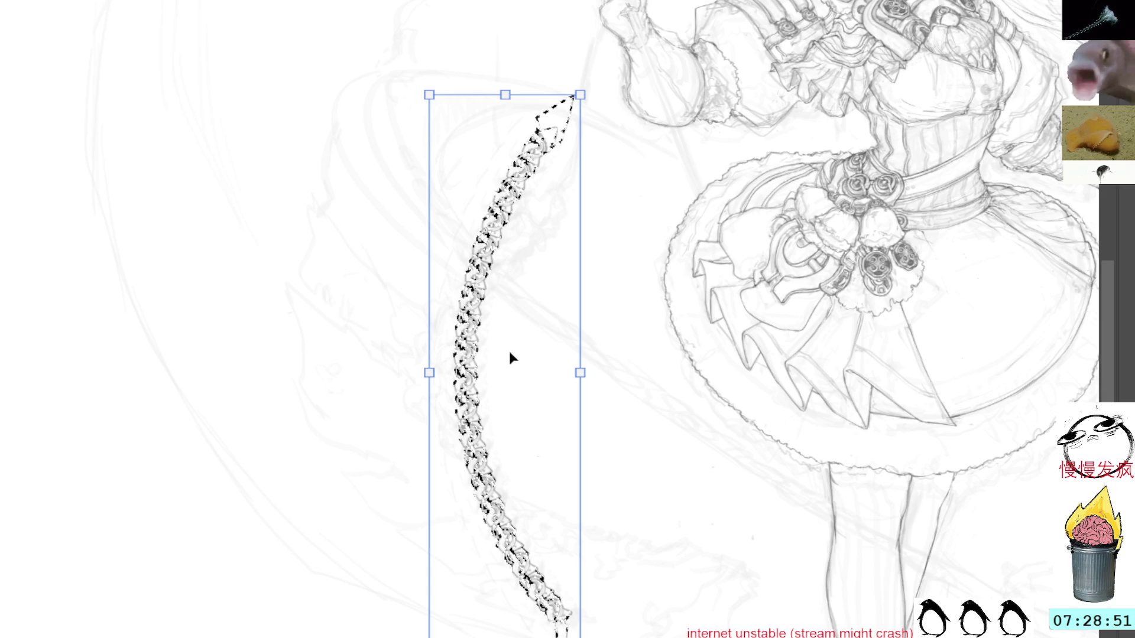
key("h")
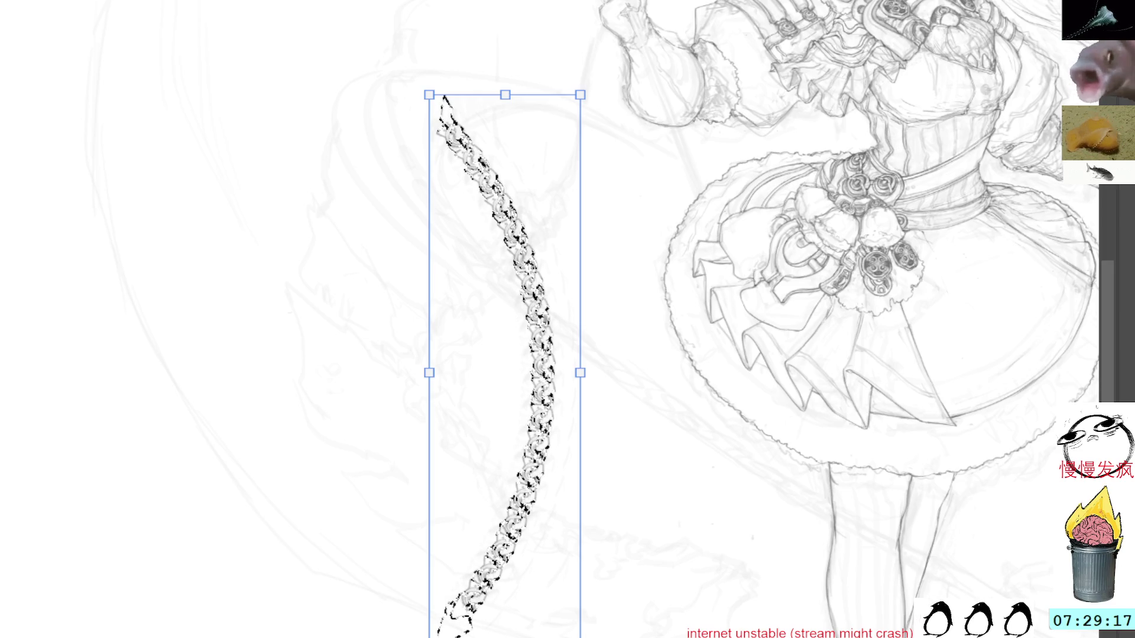
mouse_move(591, 591)
left_mouse_down()
mouse_move(567, 532)
mouse_move(569, 73)
left_mouse_up()
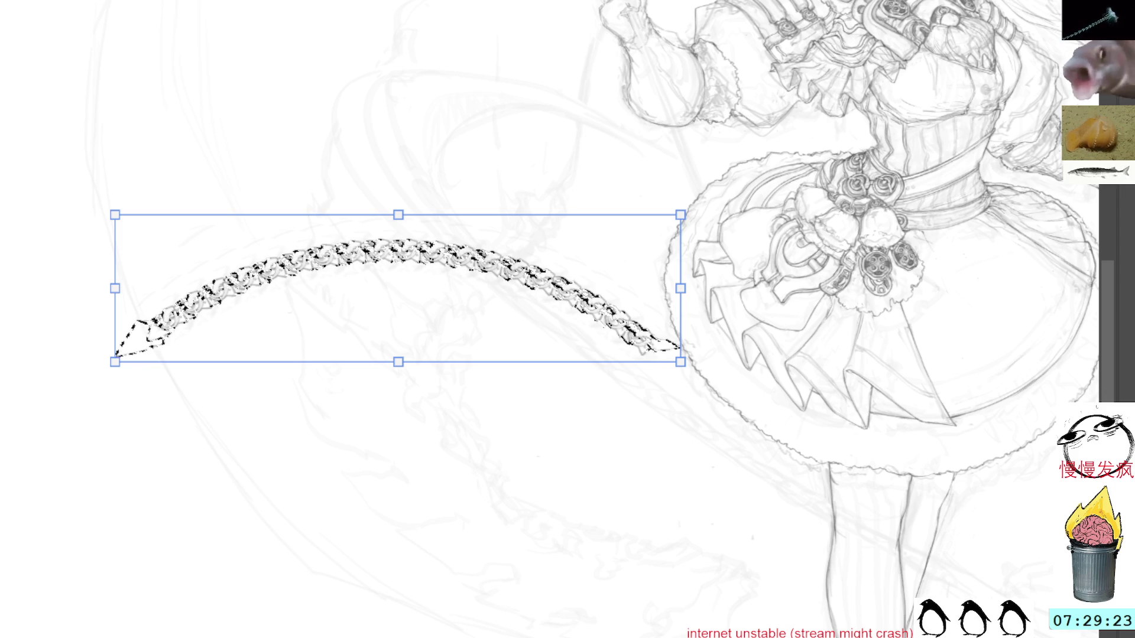
key("Return")
key("ctrl+z")
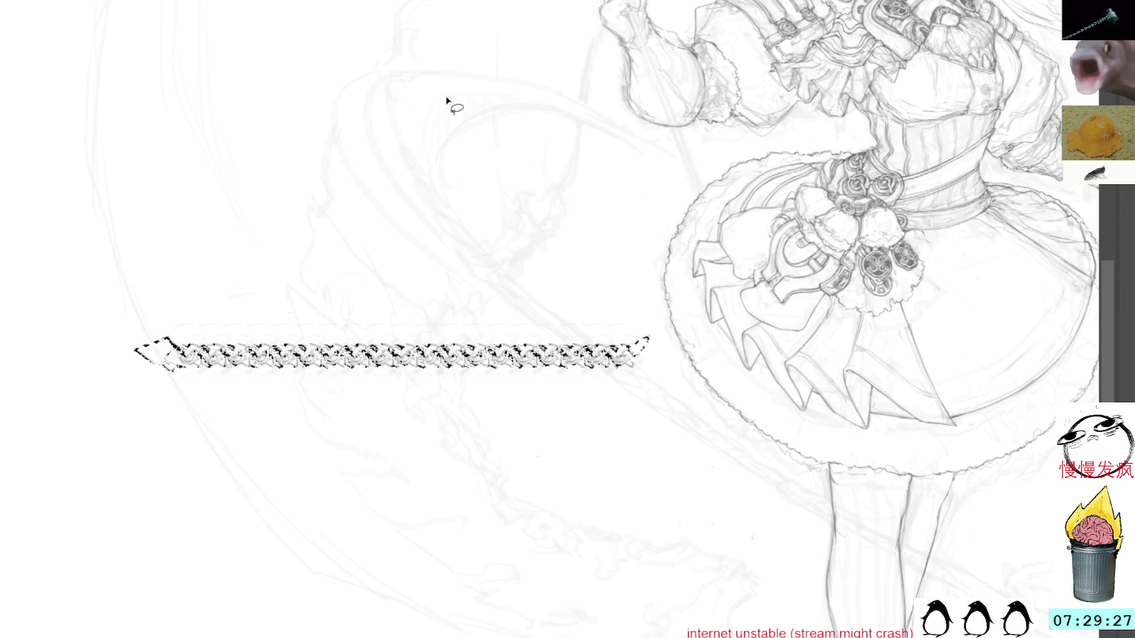
Switch the chain's transform to Warp and raise the bend into a taller arch.
key("ctrl+t")
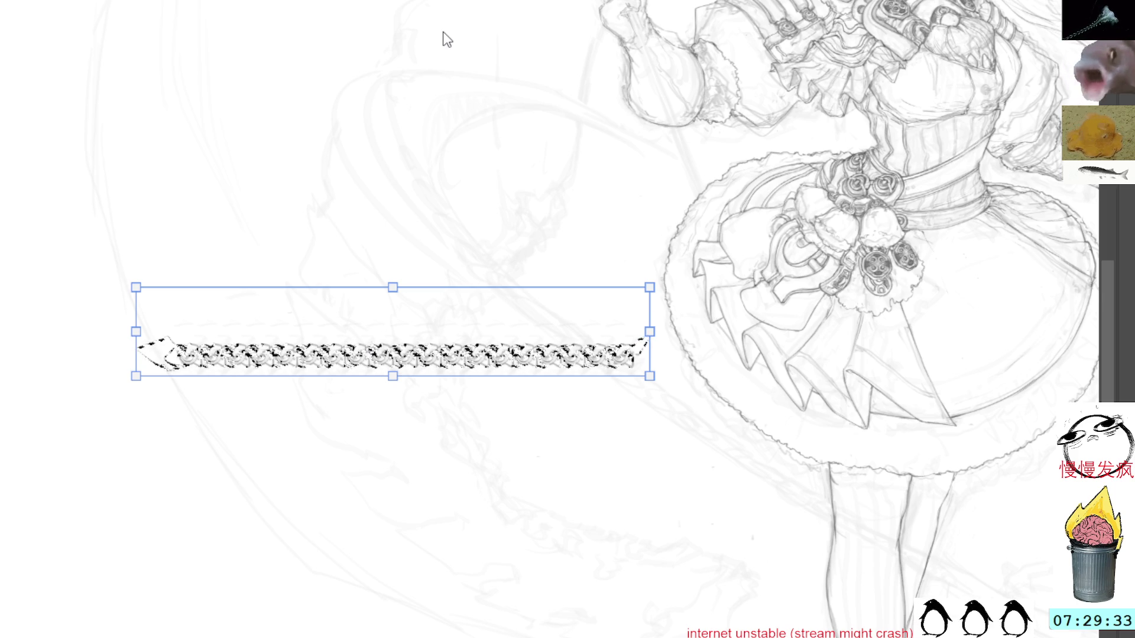
key("ctrl+t")
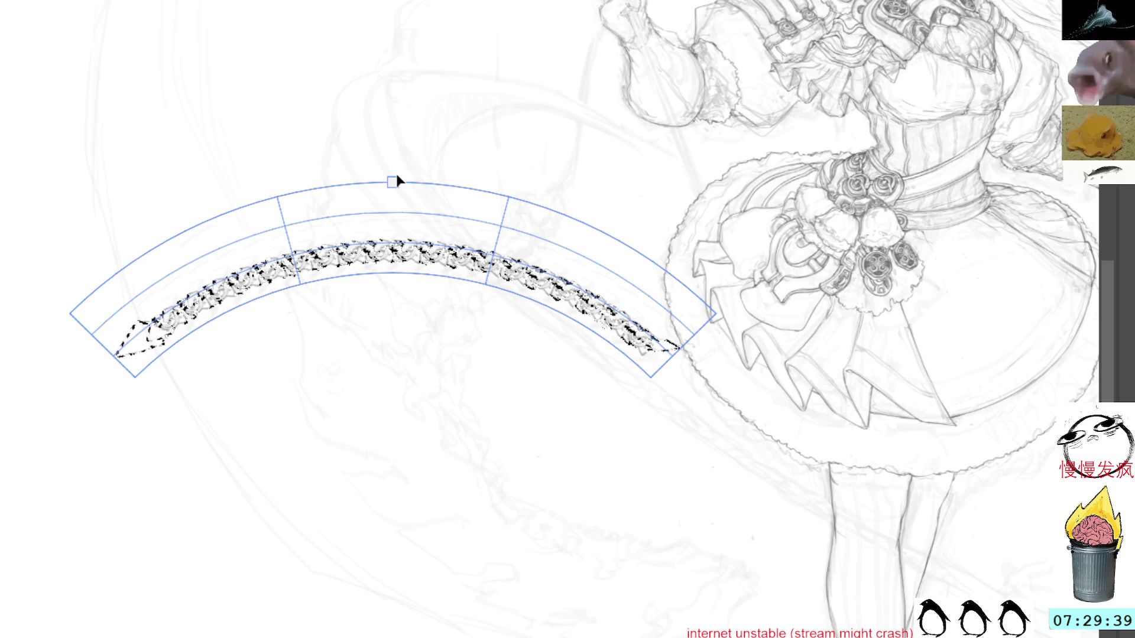
mouse_move(393, 183)
left_mouse_down()
mouse_move(412, 98)
mouse_move(414, 113)
left_mouse_up()
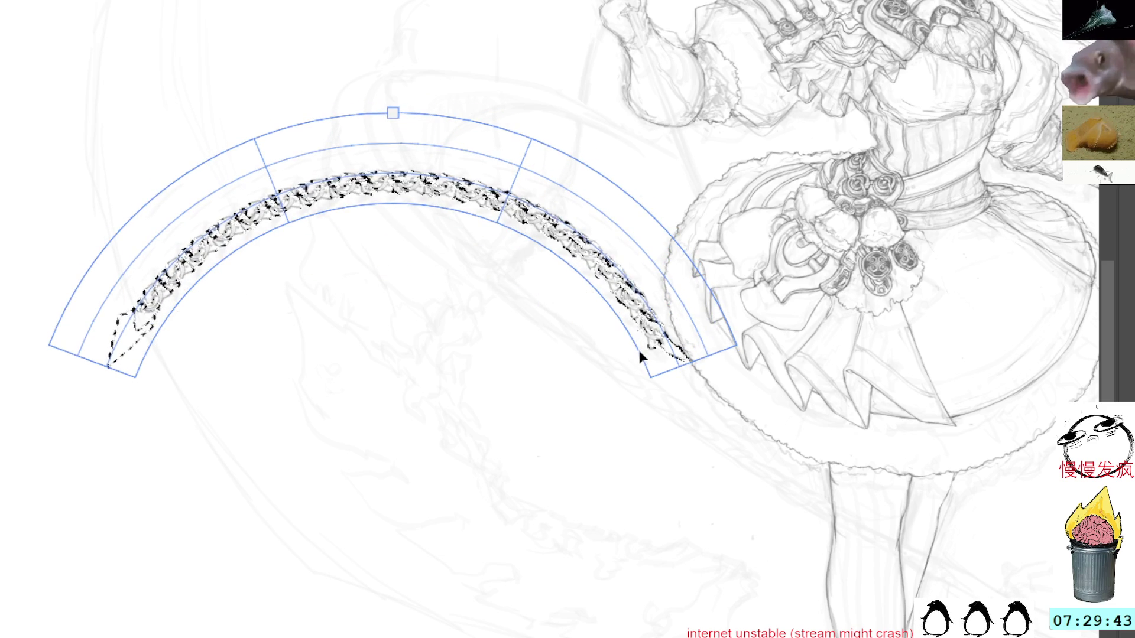
Position the arched chain across the lower skirt, nudging it left, right and up.
left_click_drag(695, 353, 783, 485)
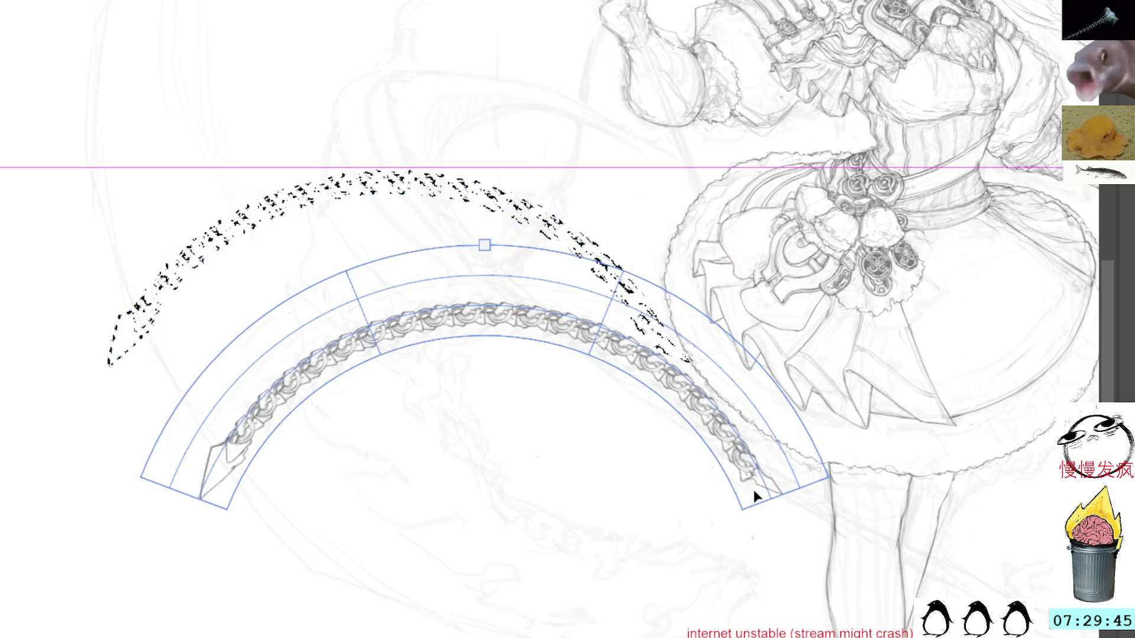
left_click_drag(851, 329, 669, 242)
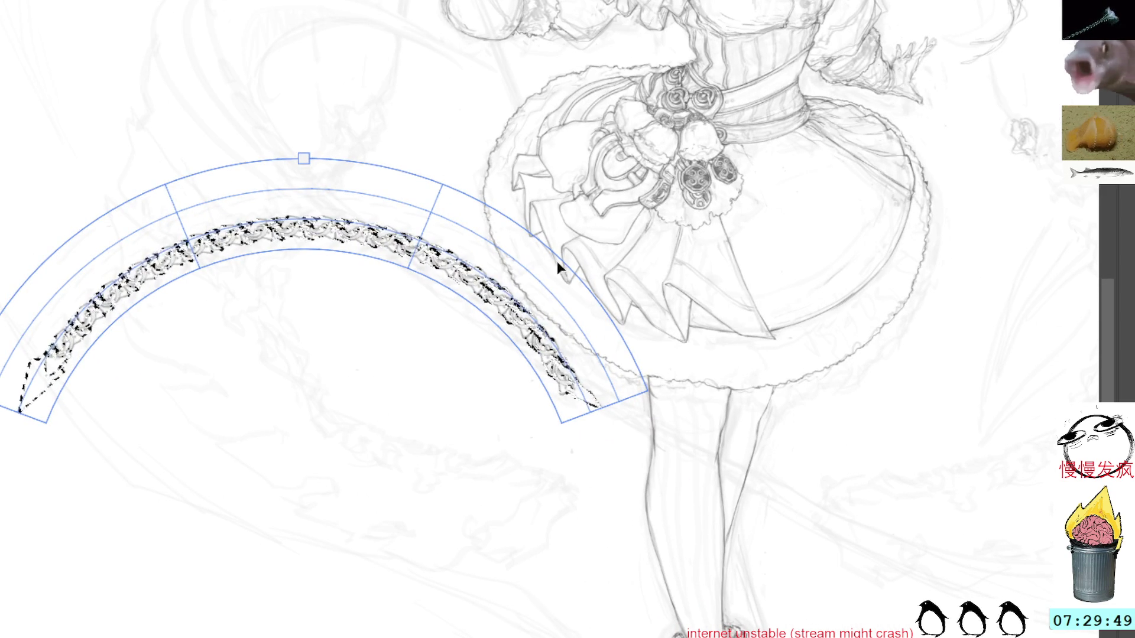
mouse_move(593, 359)
left_mouse_down()
mouse_move(1023, 473)
mouse_move(796, 504)
left_mouse_up()
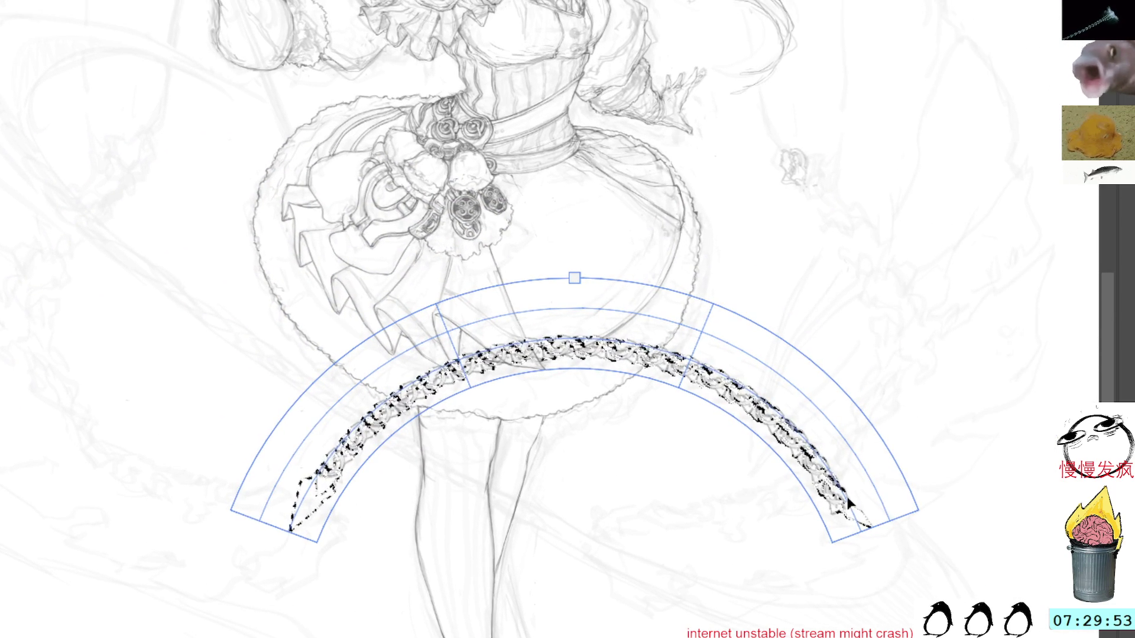
left_click_drag(874, 485, 973, 374)
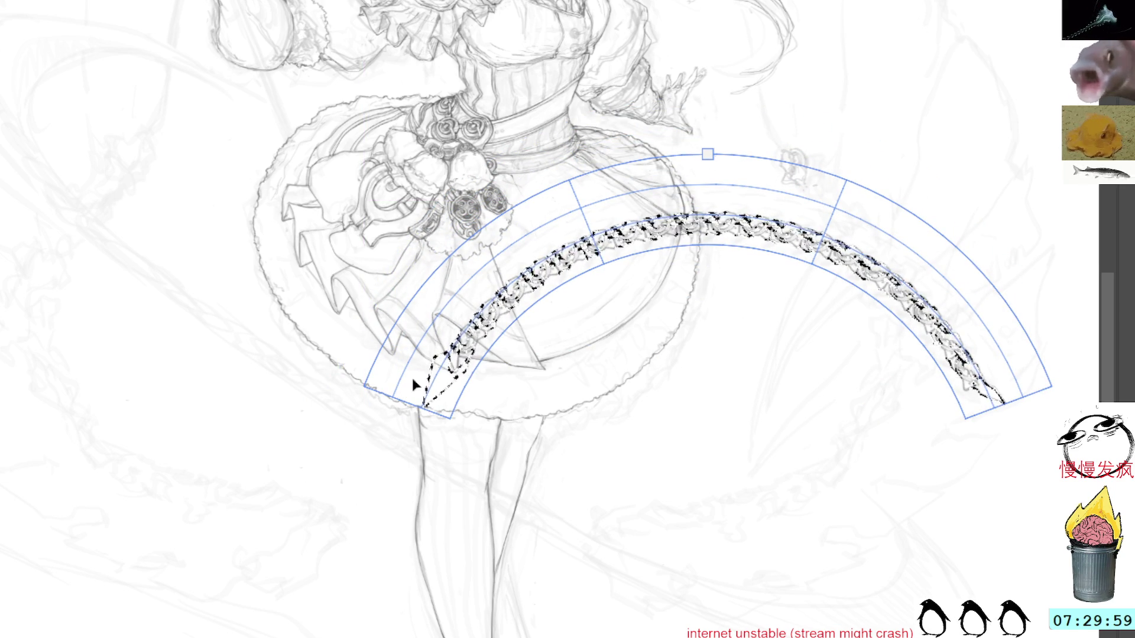
mouse_move(706, 154)
left_mouse_down()
mouse_move(781, 186)
mouse_move(796, 157)
mouse_move(799, 239)
mouse_move(796, 221)
left_mouse_up()
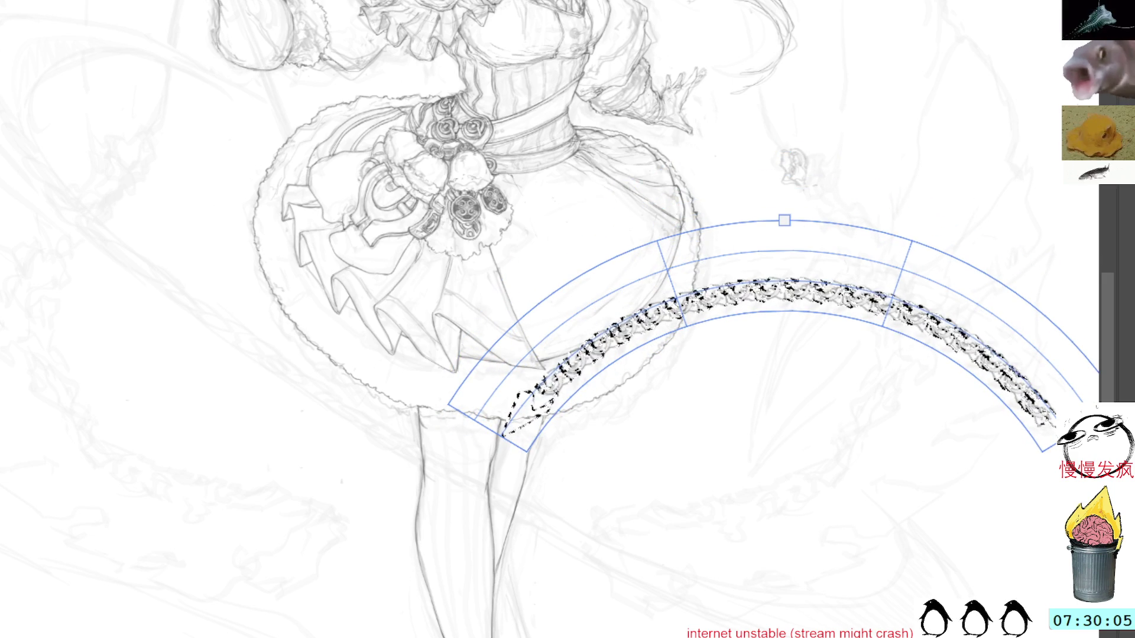
left_click_drag(1052, 440, 1027, 442)
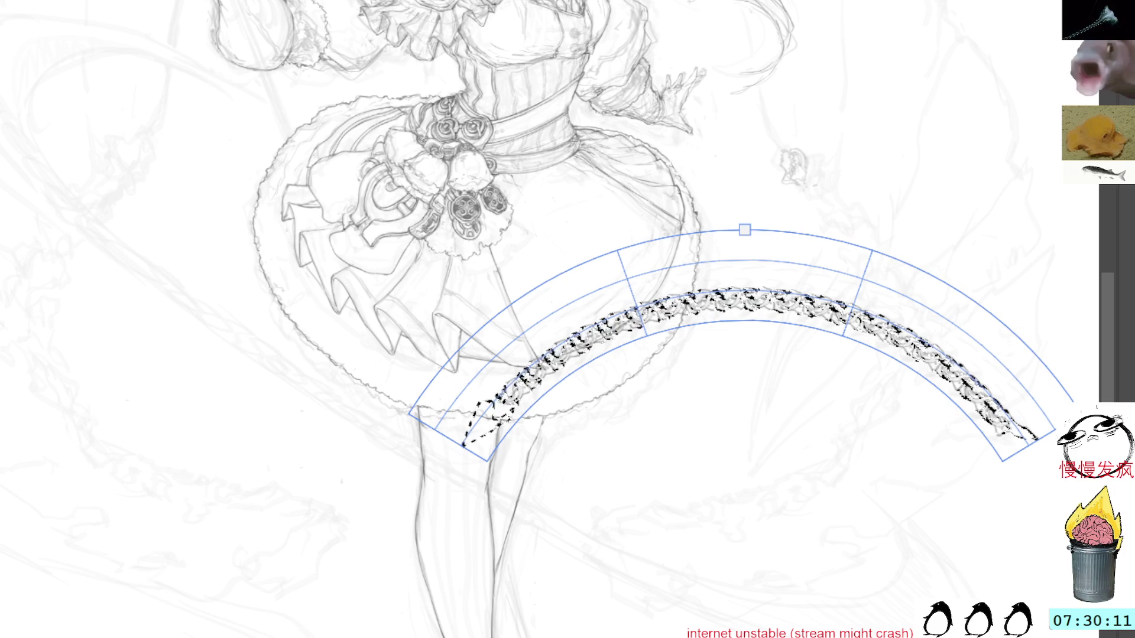
left_click_drag(410, 408, 684, 101)
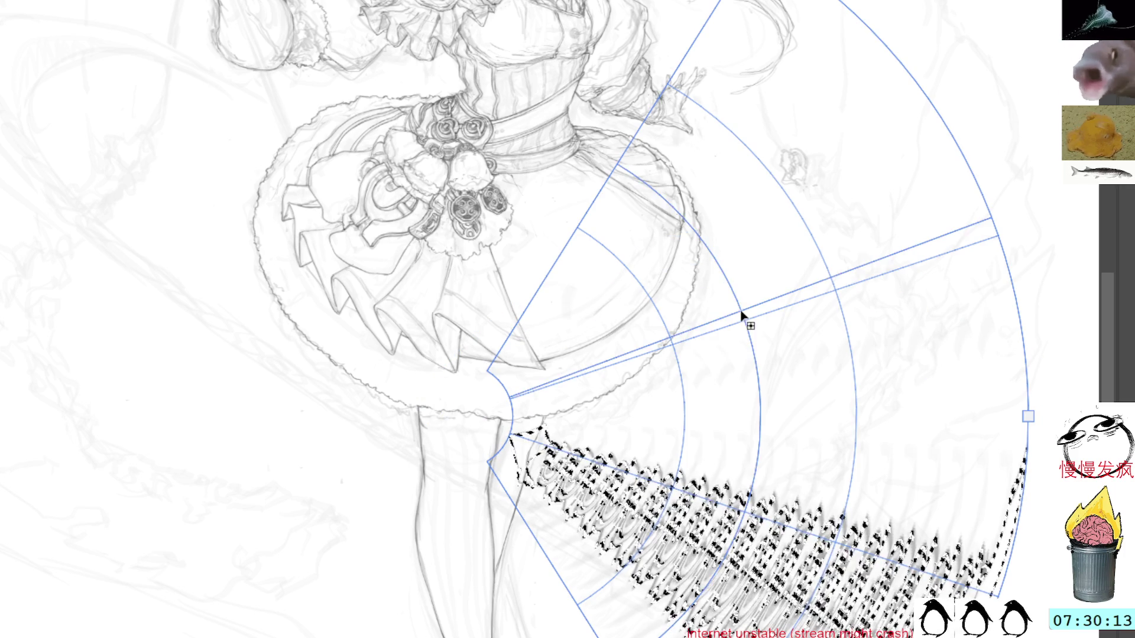
key("ctrl+z")
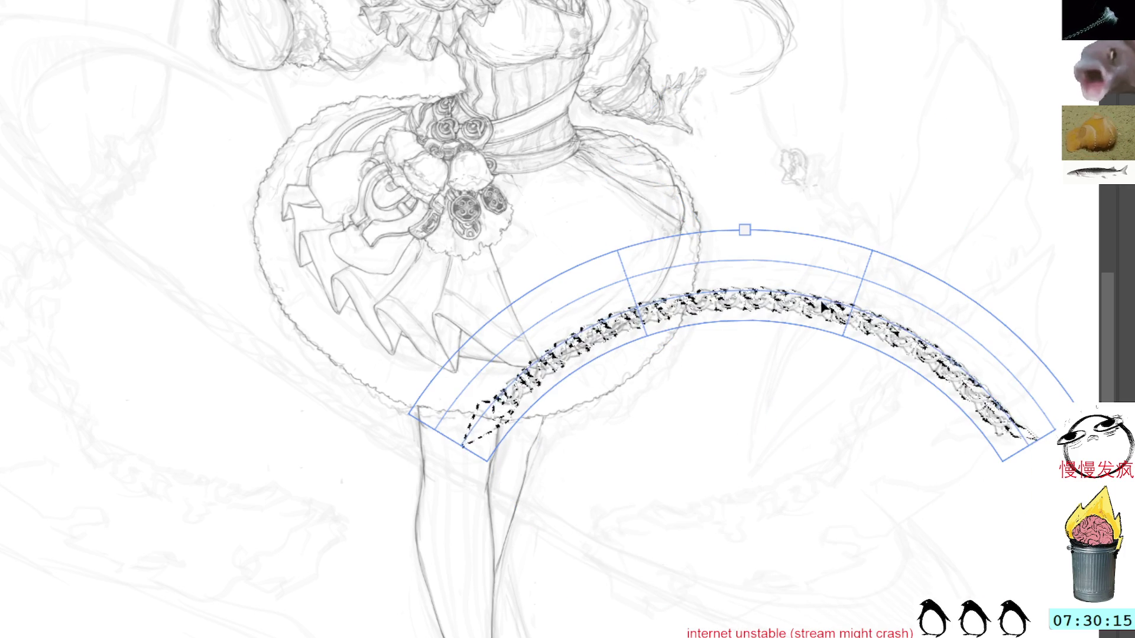
left_click_drag(842, 320, 851, 319)
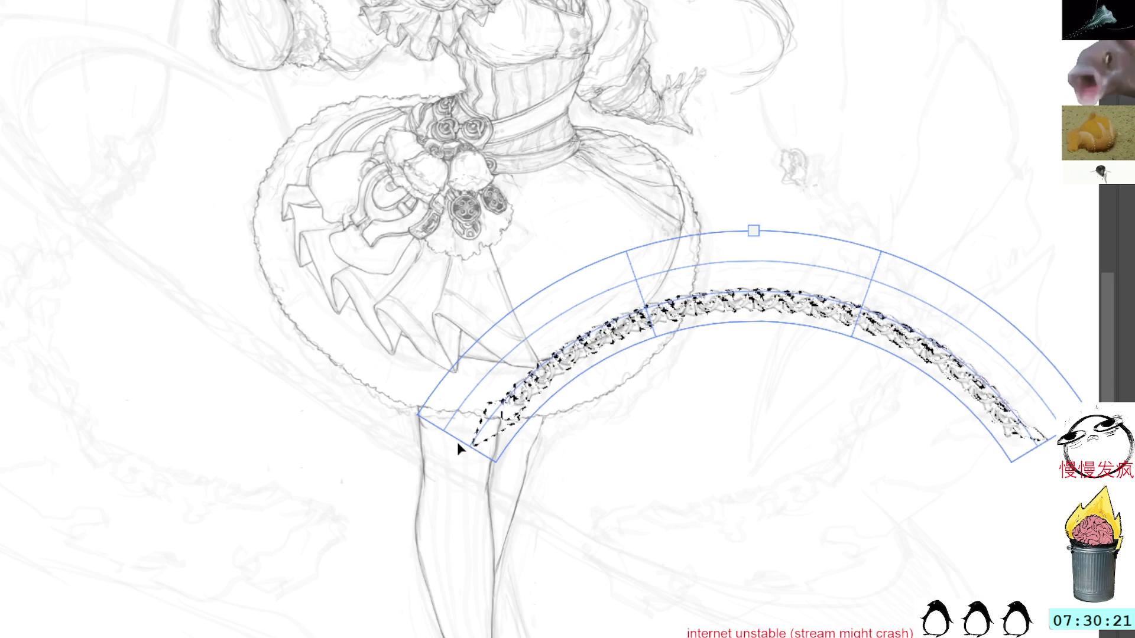
left_click_drag(460, 449, 480, 405)
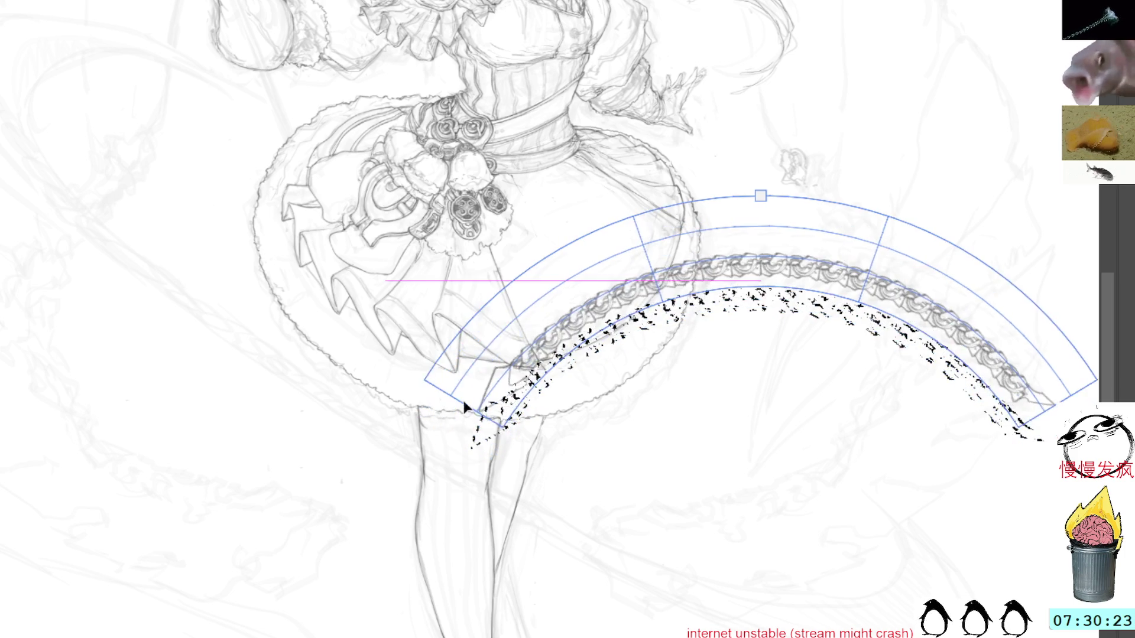
left_click_drag(798, 474, 489, 522)
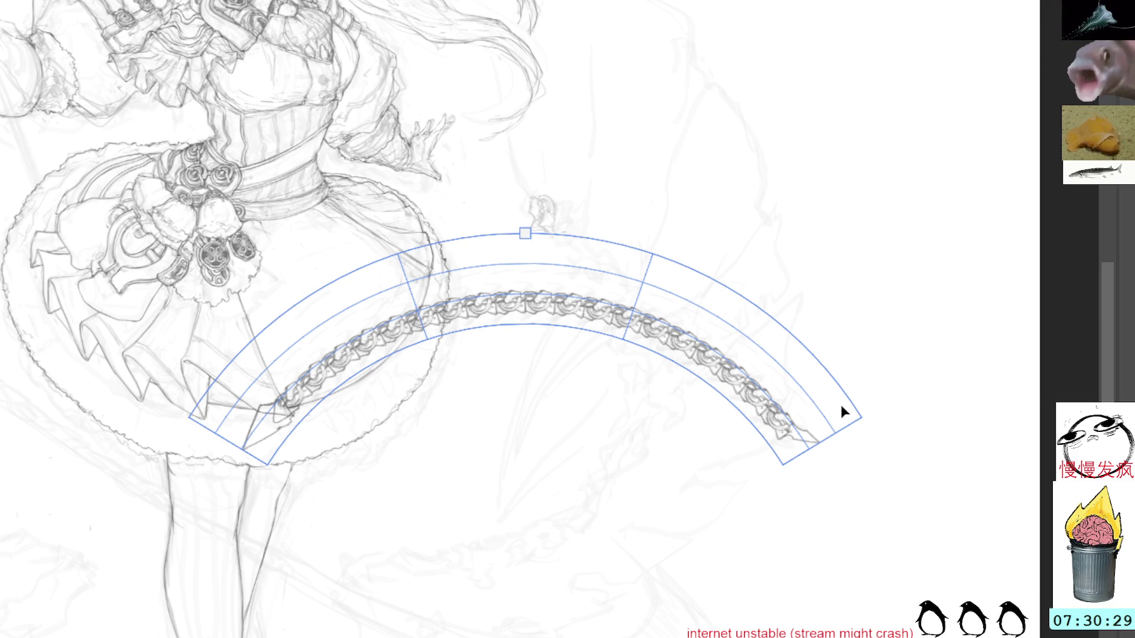
Shift the warped chain right, reshape the arc's ends and curves, and apply the warp.
left_click_drag(828, 385, 840, 384)
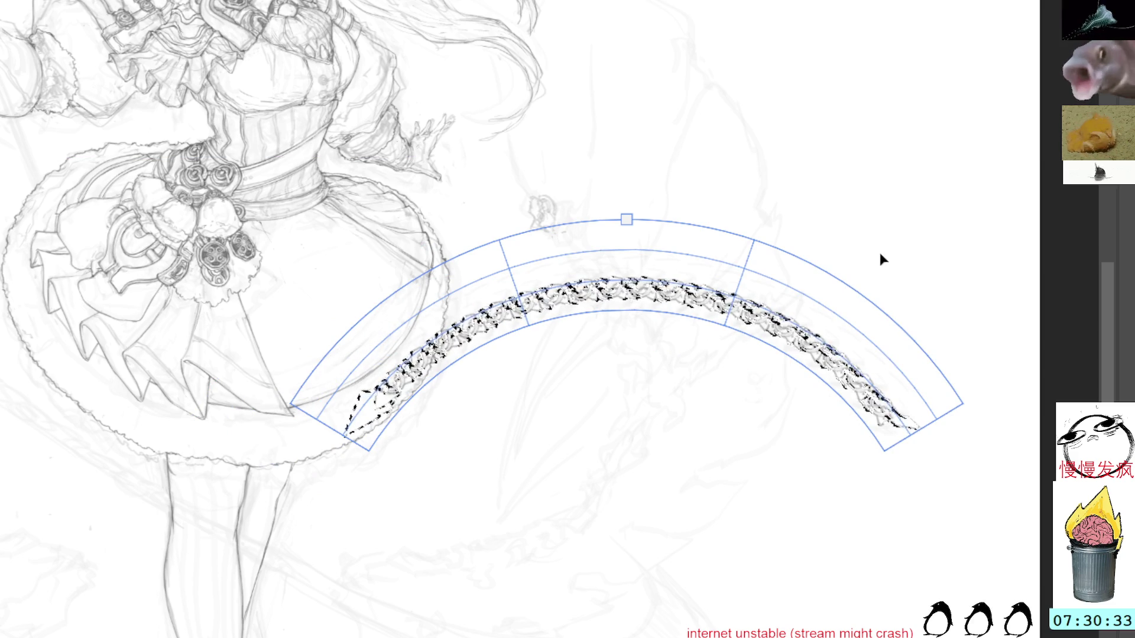
left_click_drag(923, 279, 940, 266)
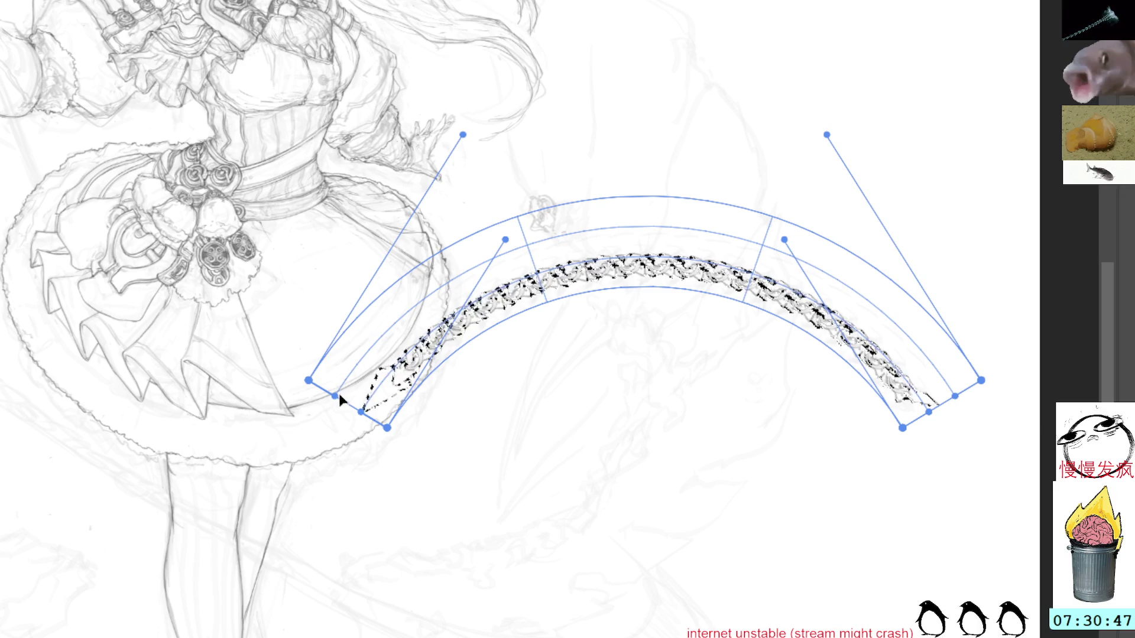
left_click_drag(327, 361, 331, 343)
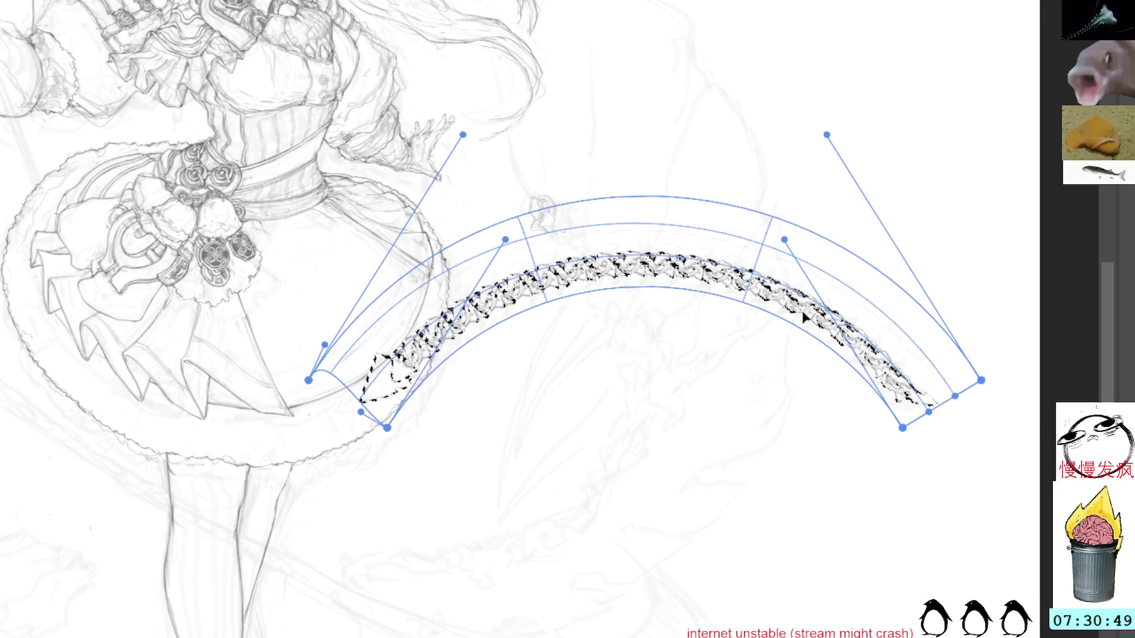
left_click_drag(744, 303, 745, 318)
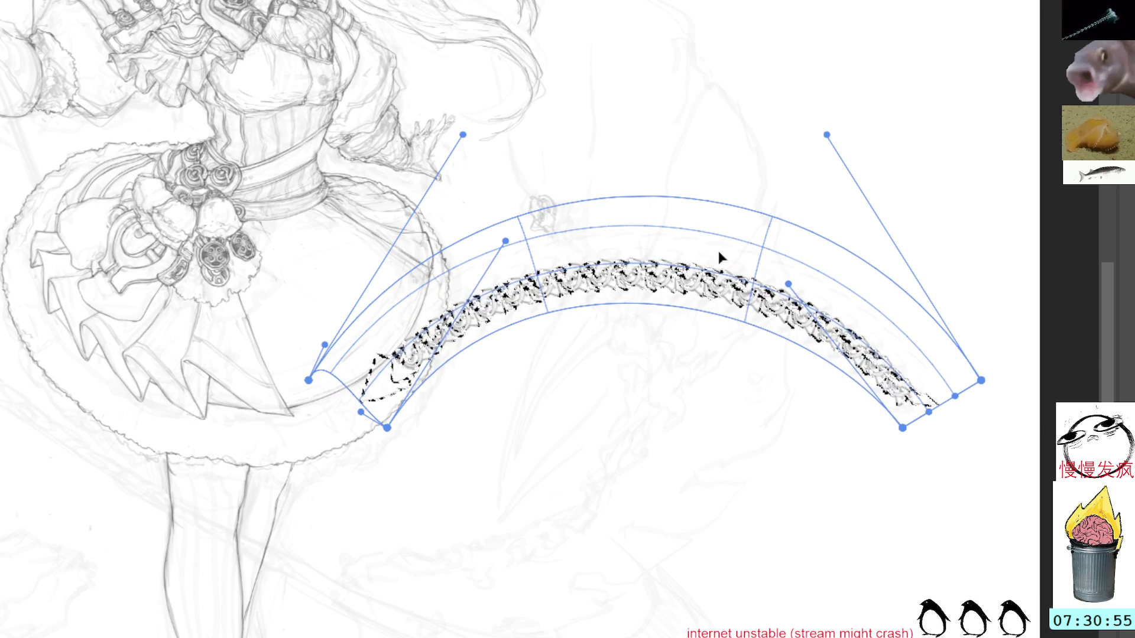
left_click_drag(503, 222, 505, 206)
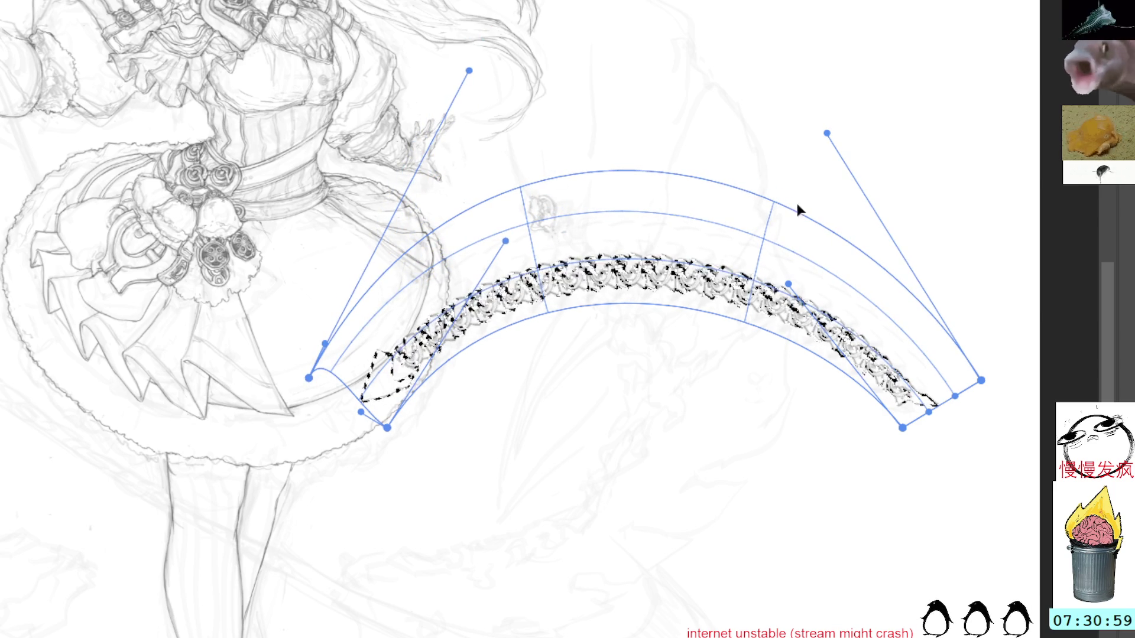
left_click_drag(903, 427, 904, 444)
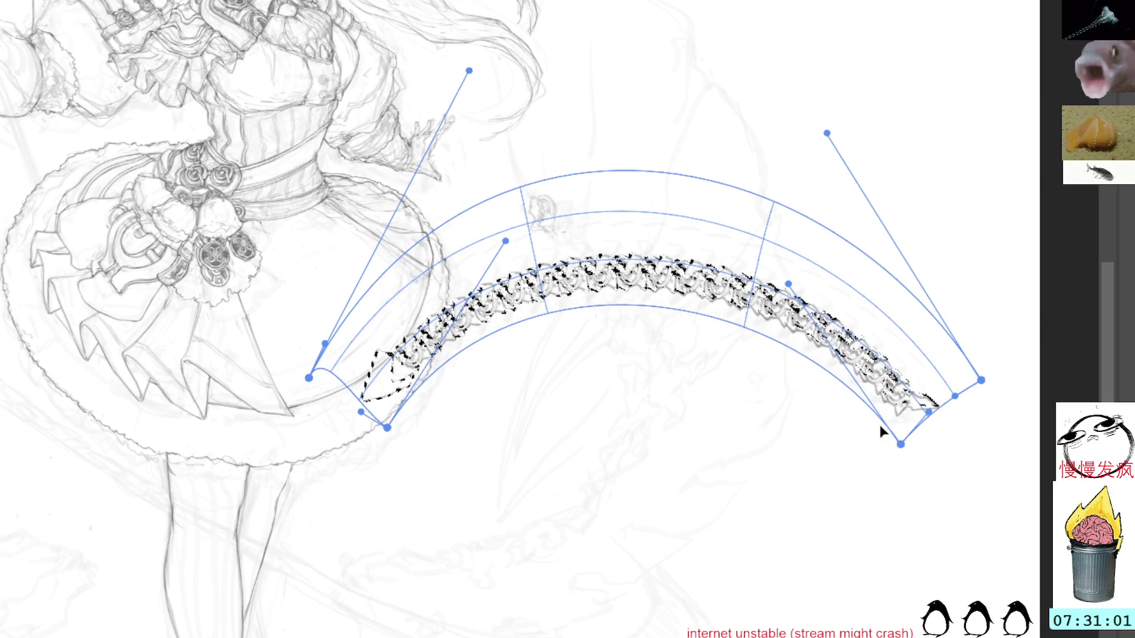
left_click_drag(753, 208, 755, 221)
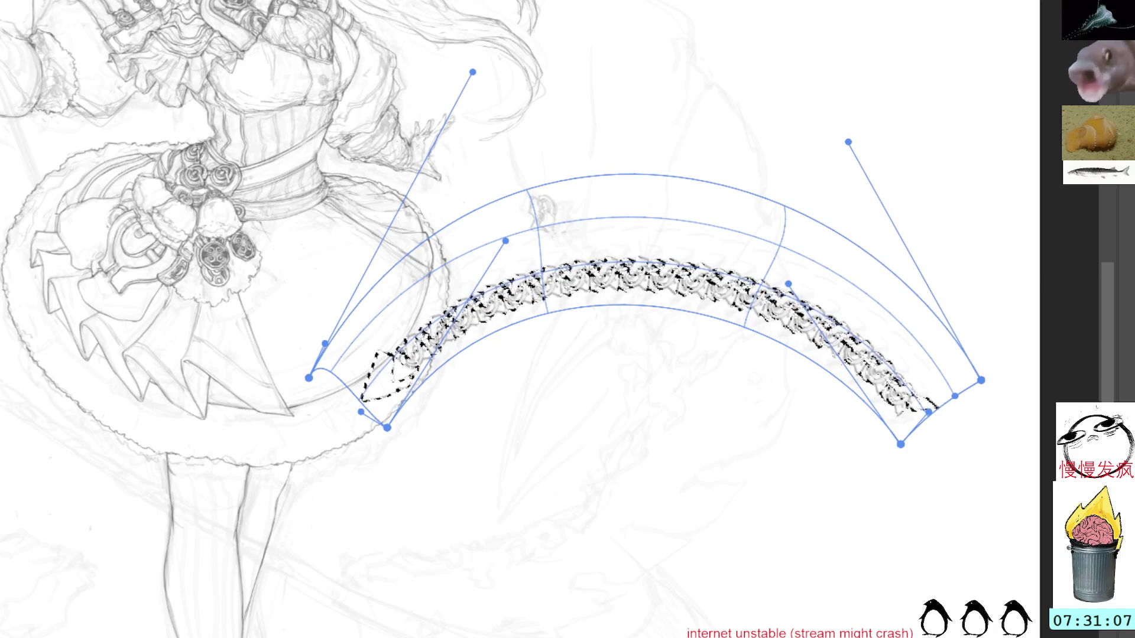
key("Return")
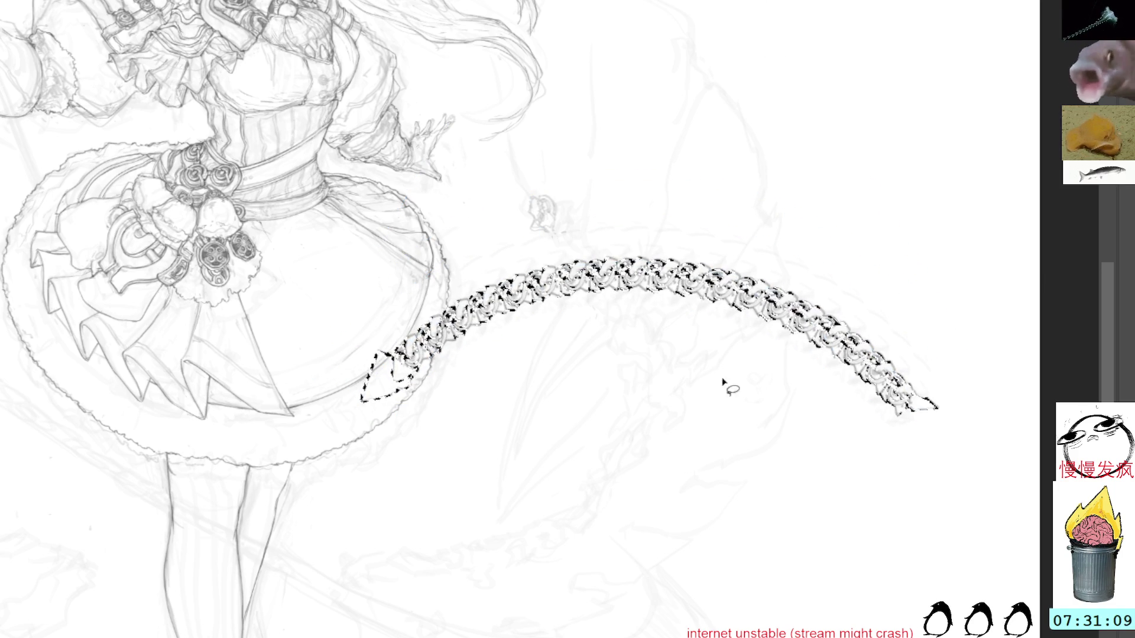
Rotate the lace nearly vertical and place it up-left beside the skirt.
key("ctrl+t")
mouse_move(962, 112)
left_mouse_down()
mouse_move(715, 263)
mouse_move(722, 427)
mouse_move(669, 374)
mouse_move(829, 311)
mouse_move(811, 320)
left_mouse_up()
left_click_drag(812, 236, 771, 257)
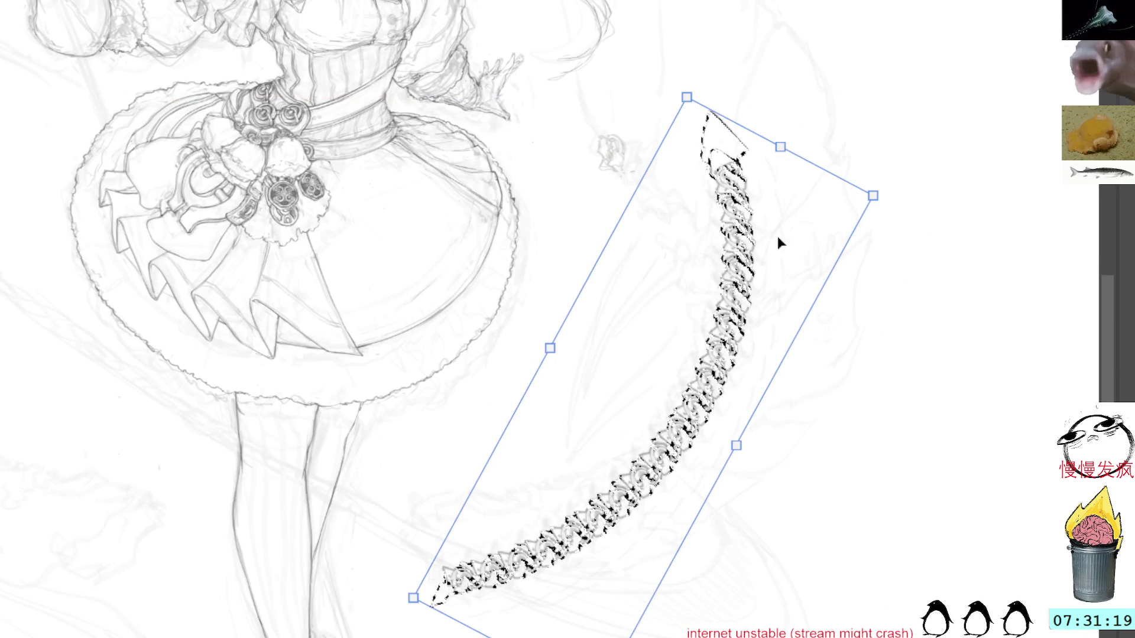
left_click_drag(770, 211, 722, 189)
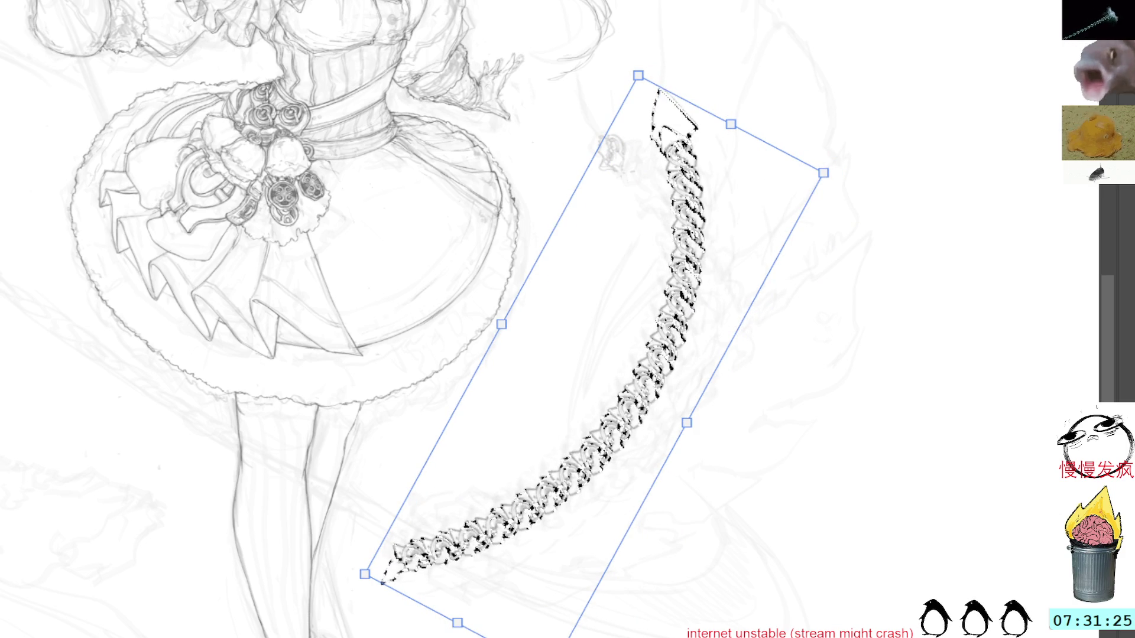
key("Return")
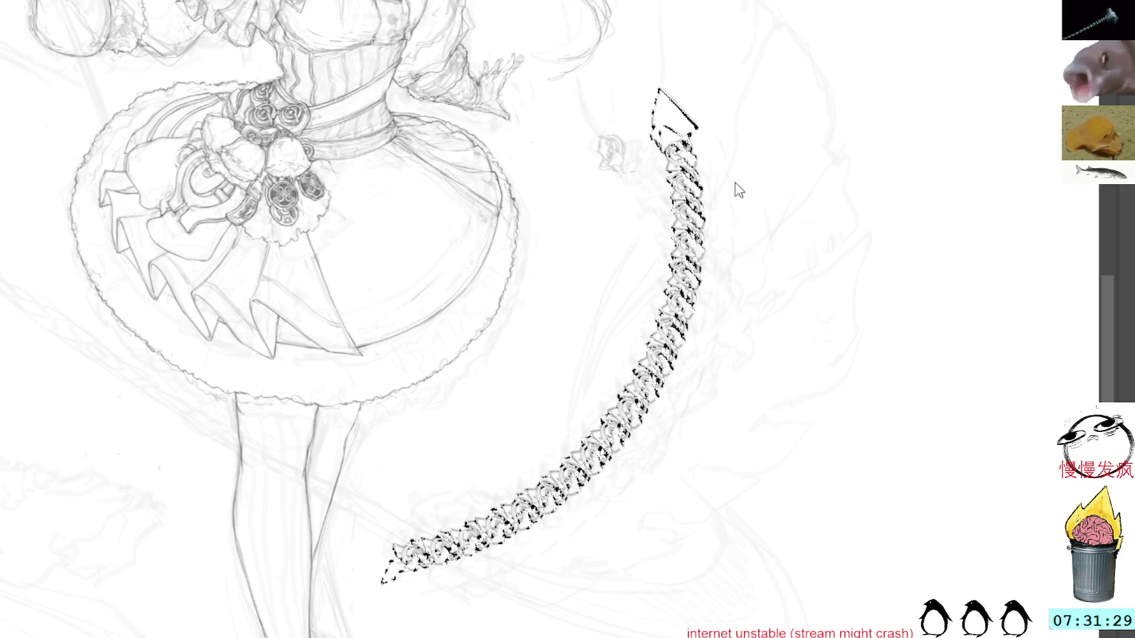
Warp the lace into a hooked tail, curling the top left and pushing the middle out.
key("ctrl+t")
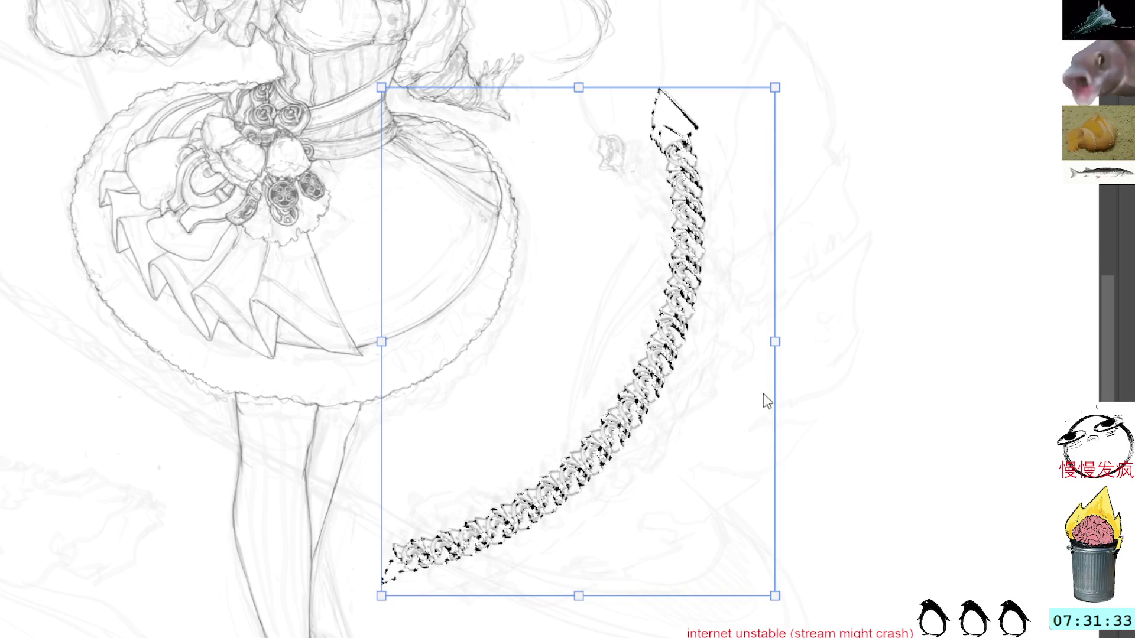
key("ctrl+shift+t")
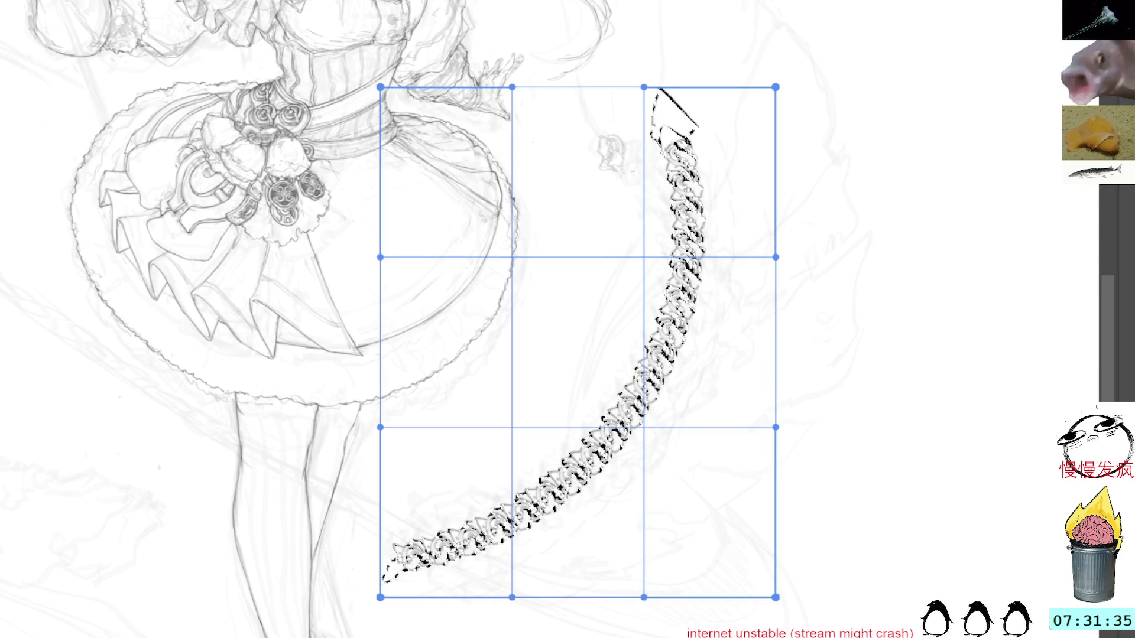
left_click_drag(646, 98, 625, 153)
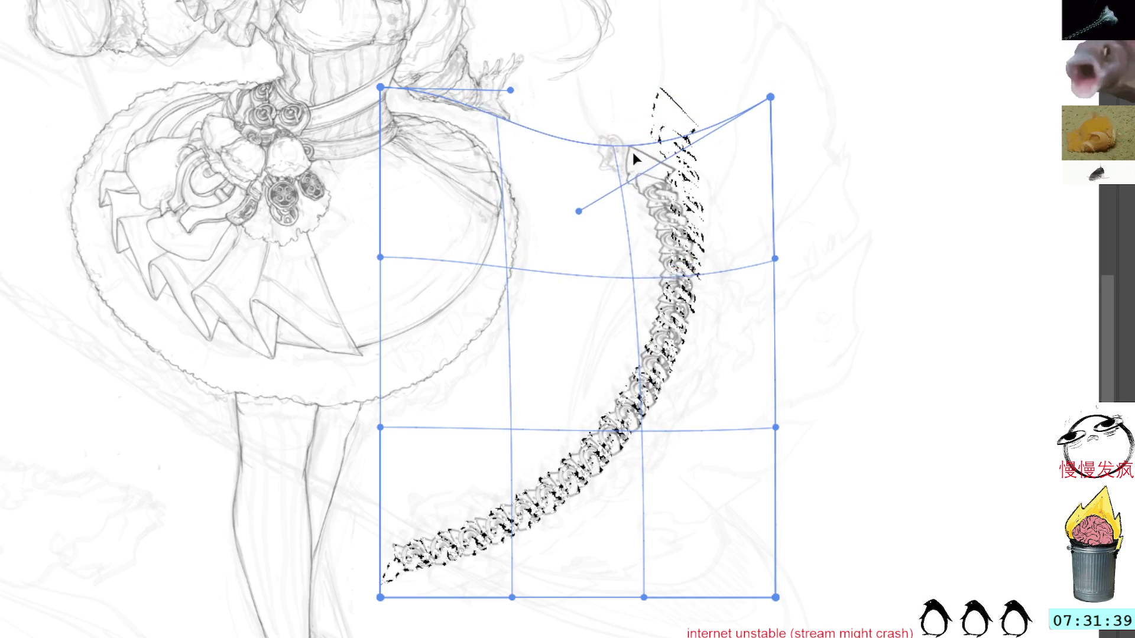
left_click_drag(626, 153, 616, 132)
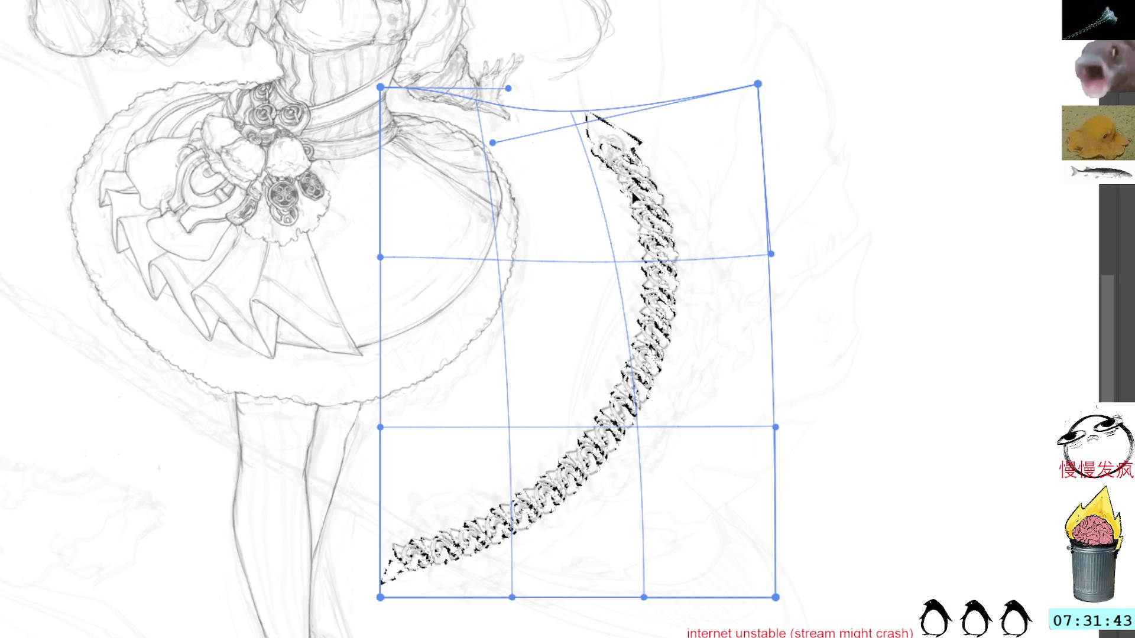
left_click_drag(423, 538, 437, 502)
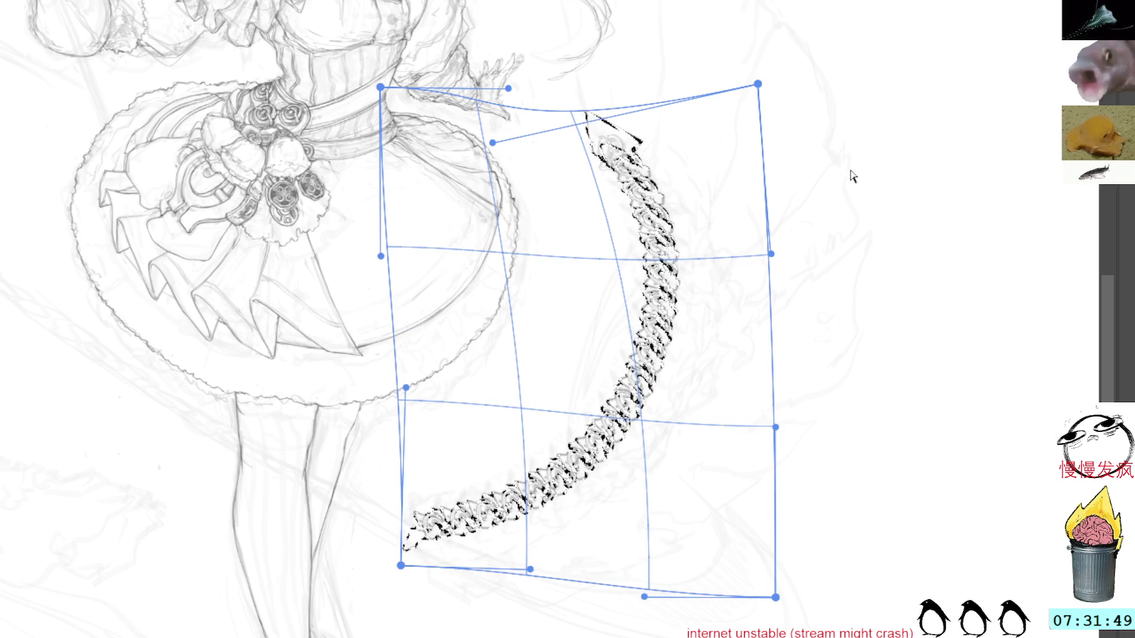
left_click_drag(645, 399, 659, 412)
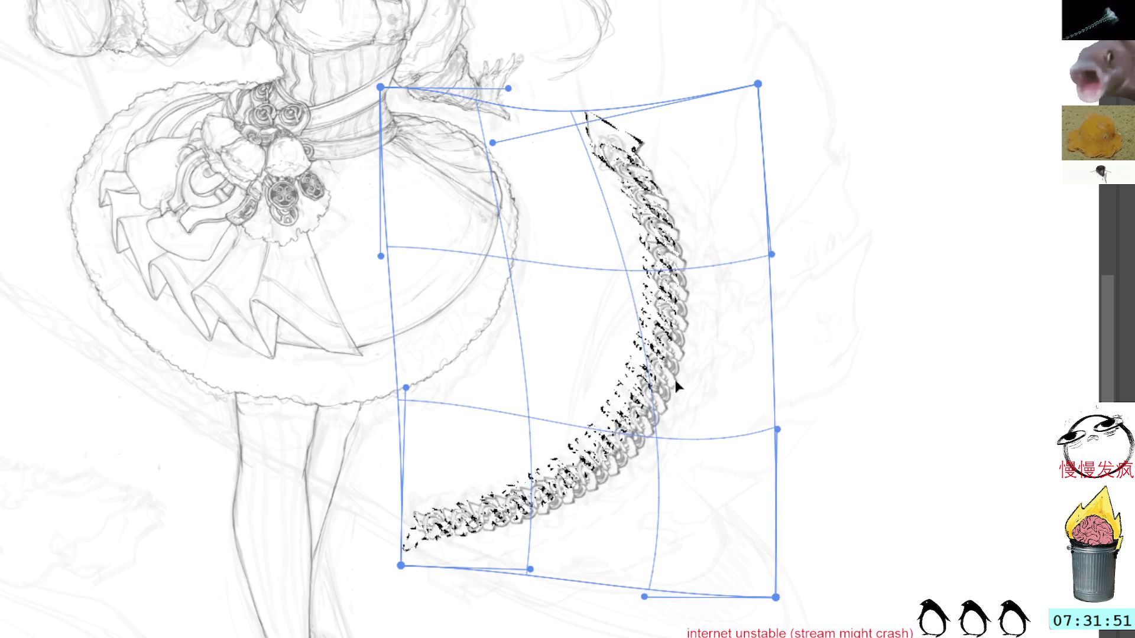
key("Return")
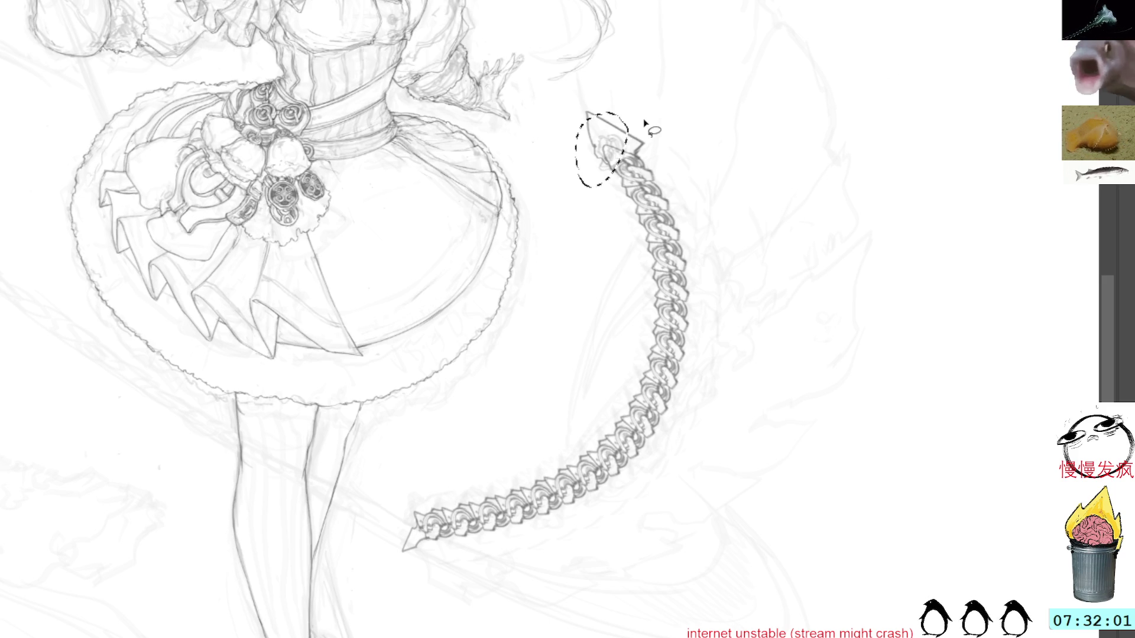
Nudge and rotate the arrow tip onto the last link, then zoom in on it.
left_click_drag(644, 118, 646, 123)
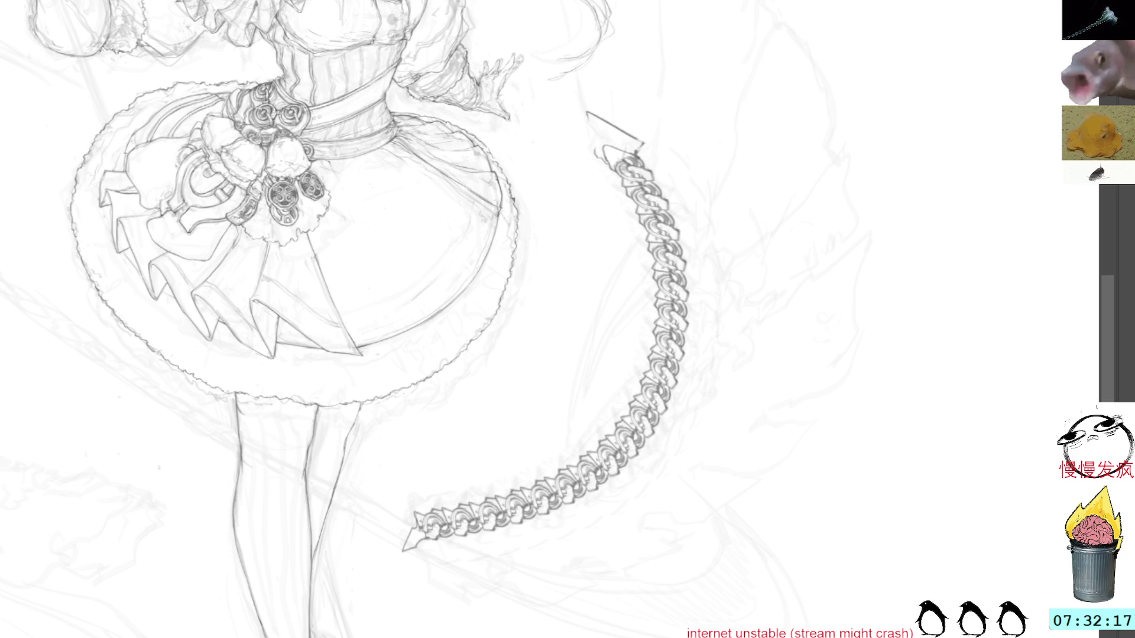
left_click_drag(664, 76, 734, 197)
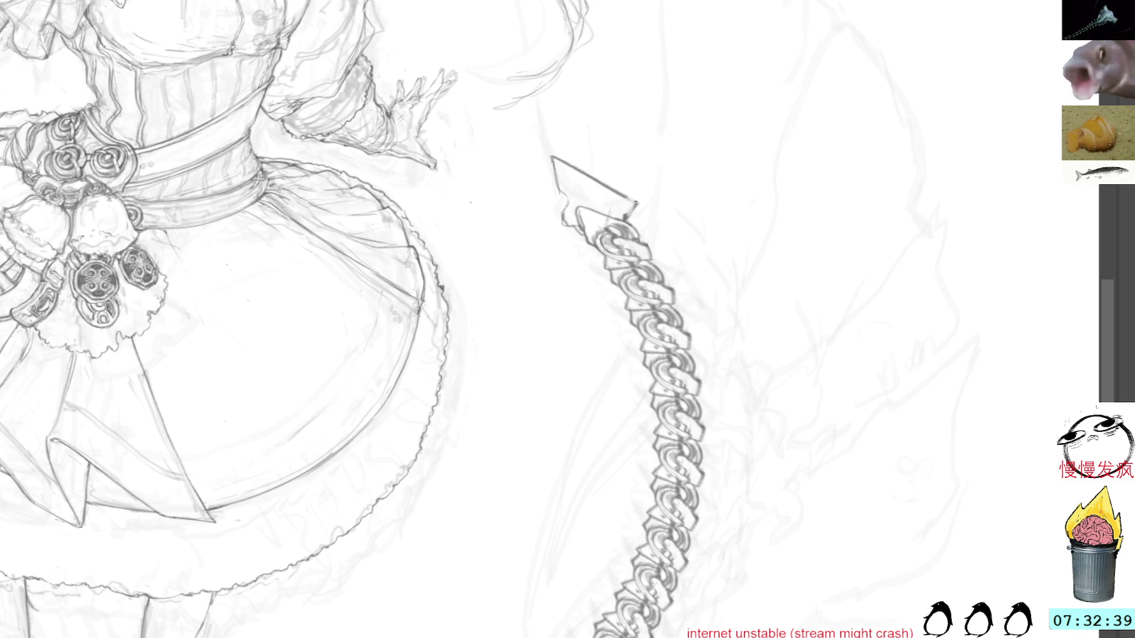
With the view rotated, draw the spearhead's left and right edge lines with the pencil.
left_click_drag(729, 74, 684, 207)
key("ctrl+z")
key("ctrl+z")
left_click_drag(657, 268, 681, 213)
mouse_move(673, 257)
left_mouse_down()
mouse_move(681, 216)
mouse_move(667, 282)
left_mouse_up()
left_click_drag(676, 324, 687, 335)
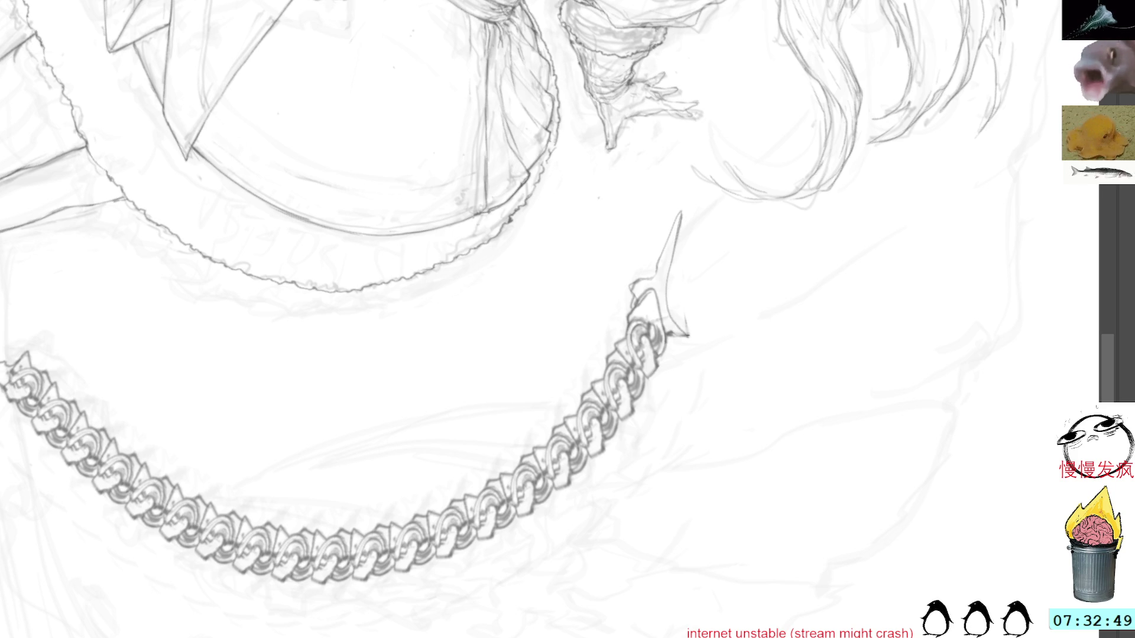
left_click_drag(686, 211, 688, 304)
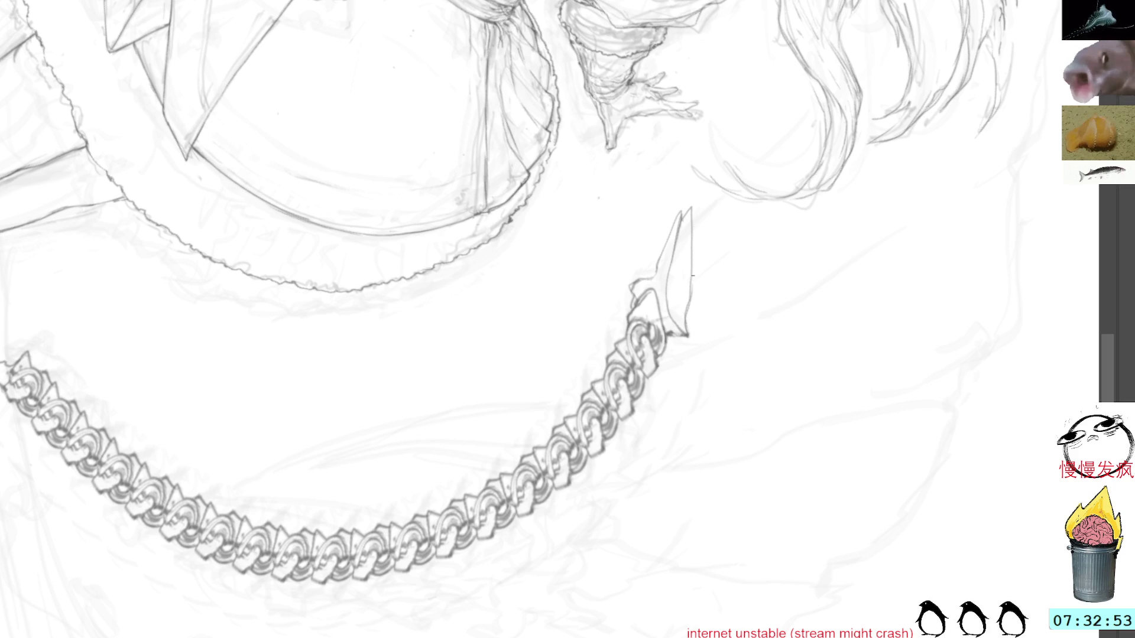
mouse_move(694, 204)
left_mouse_down()
mouse_move(690, 294)
mouse_move(694, 256)
left_mouse_up()
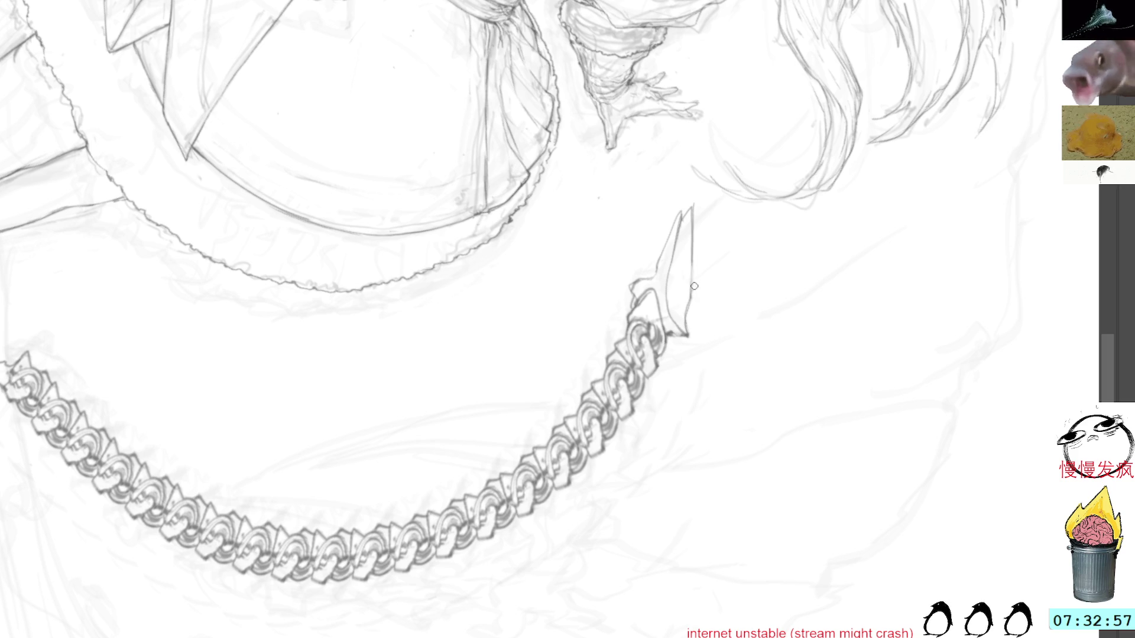
left_click_drag(694, 269, 691, 291)
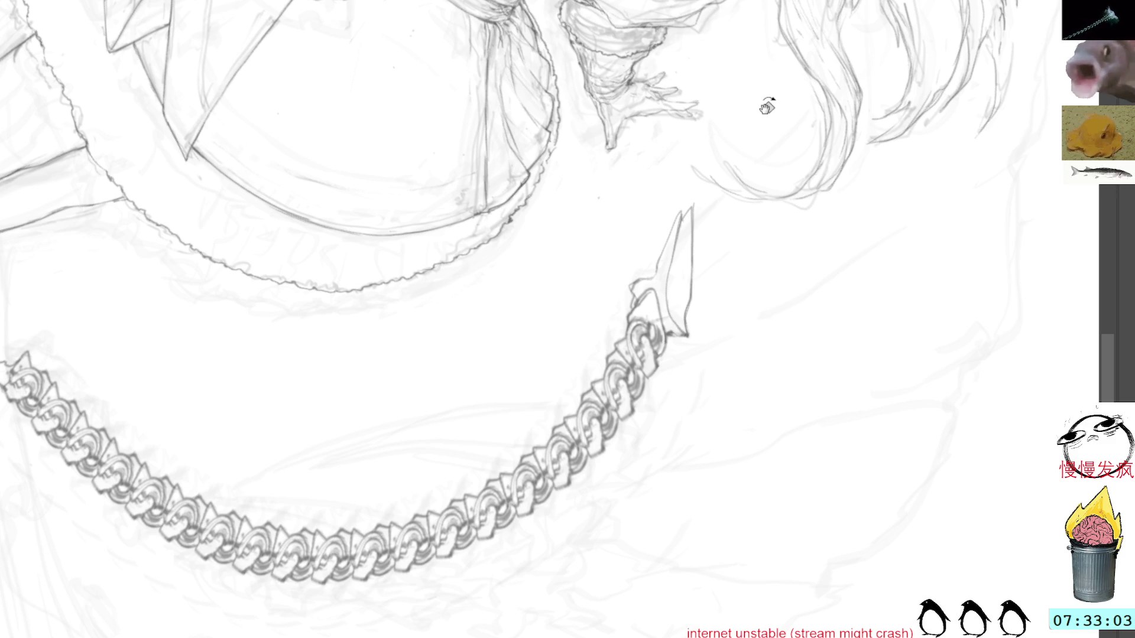
Reset the view rotation, review the whole tail, and lasso the upper chain section.
key("Home")
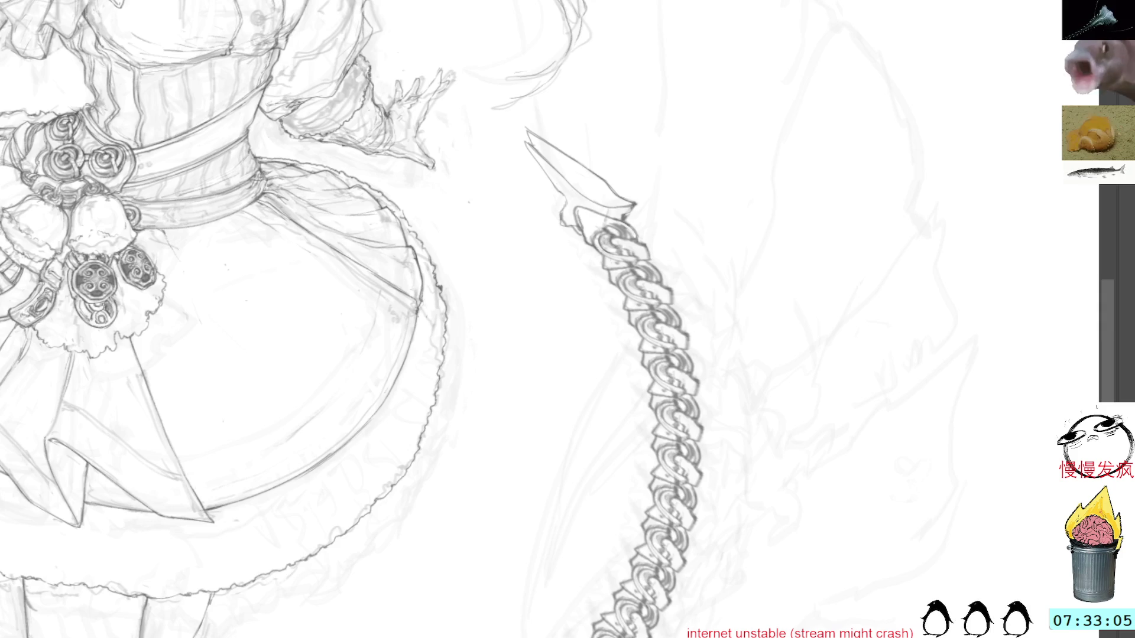
left_click_drag(536, 451, 656, 217)
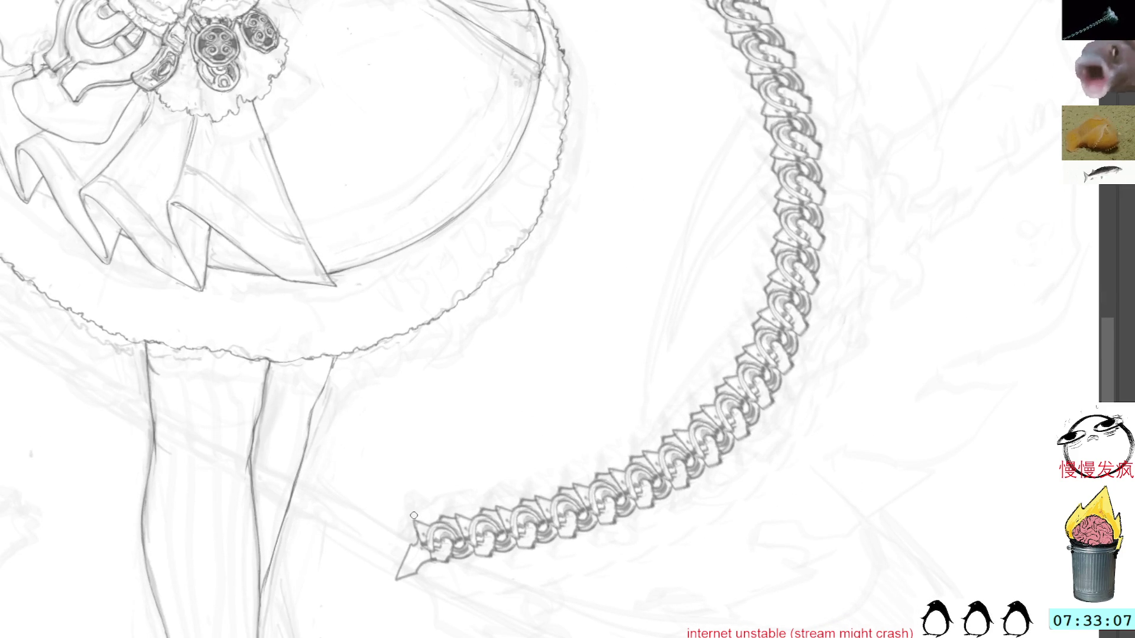
left_click_drag(431, 396, 547, 334)
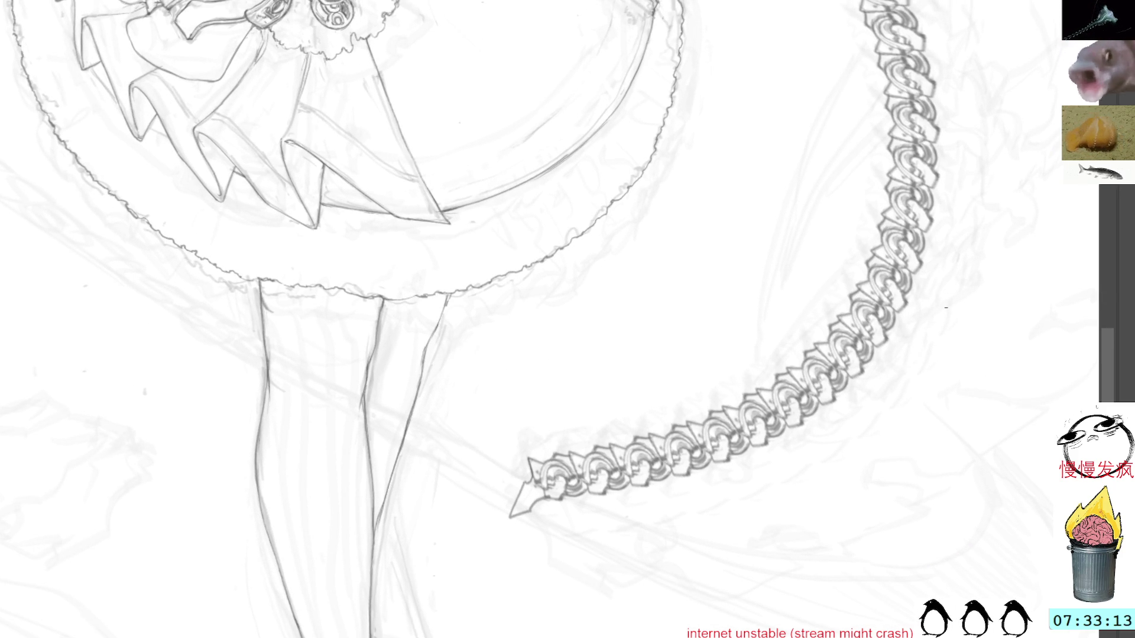
mouse_move(988, 119)
left_mouse_down()
mouse_move(873, 125)
mouse_move(679, 238)
left_mouse_up()
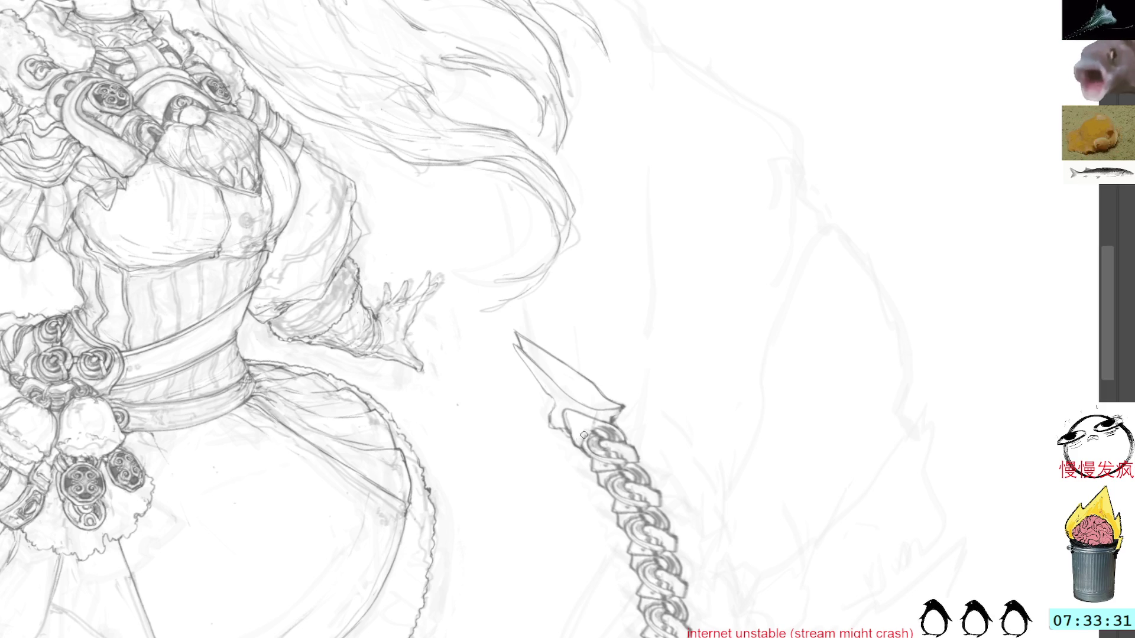
scroll(586, 419, "down", 3)
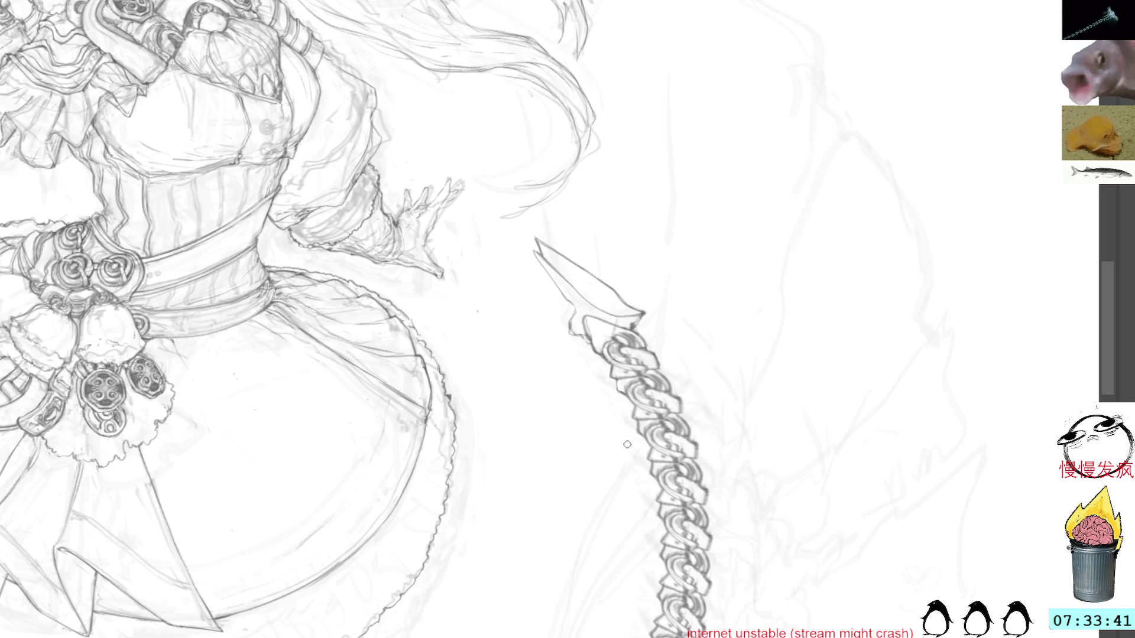
mouse_move(583, 322)
left_mouse_down()
mouse_move(592, 370)
mouse_move(619, 377)
left_mouse_up()
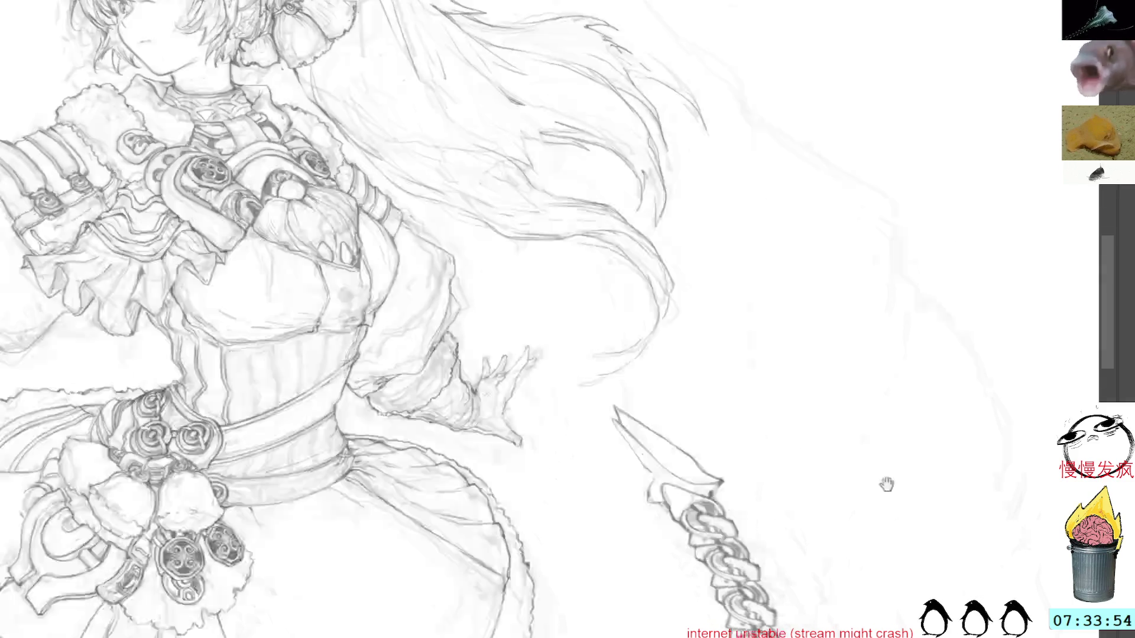
left_click_drag(881, 481, 815, 176)
mouse_move(635, 134)
left_mouse_down()
mouse_move(582, 327)
mouse_move(773, 474)
left_mouse_up()
scroll(767, 327, "down", 5)
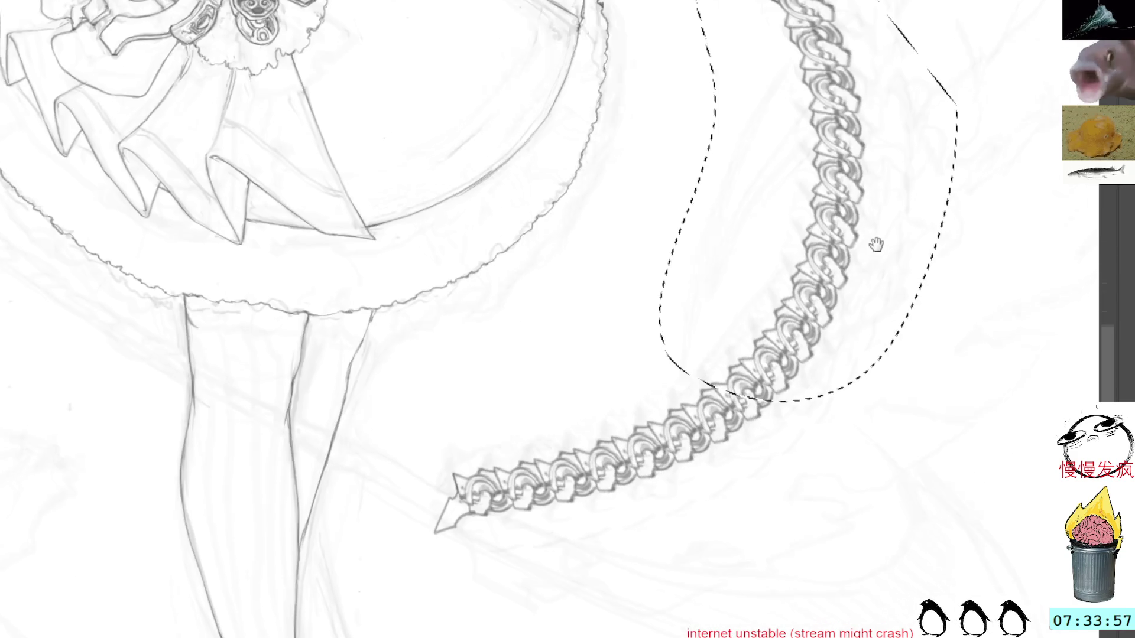
Extend the lasso over the lower chain, then deselect with Ctrl+D.
mouse_move(674, 342)
left_mouse_down()
mouse_move(732, 383)
mouse_move(839, 383)
left_mouse_up()
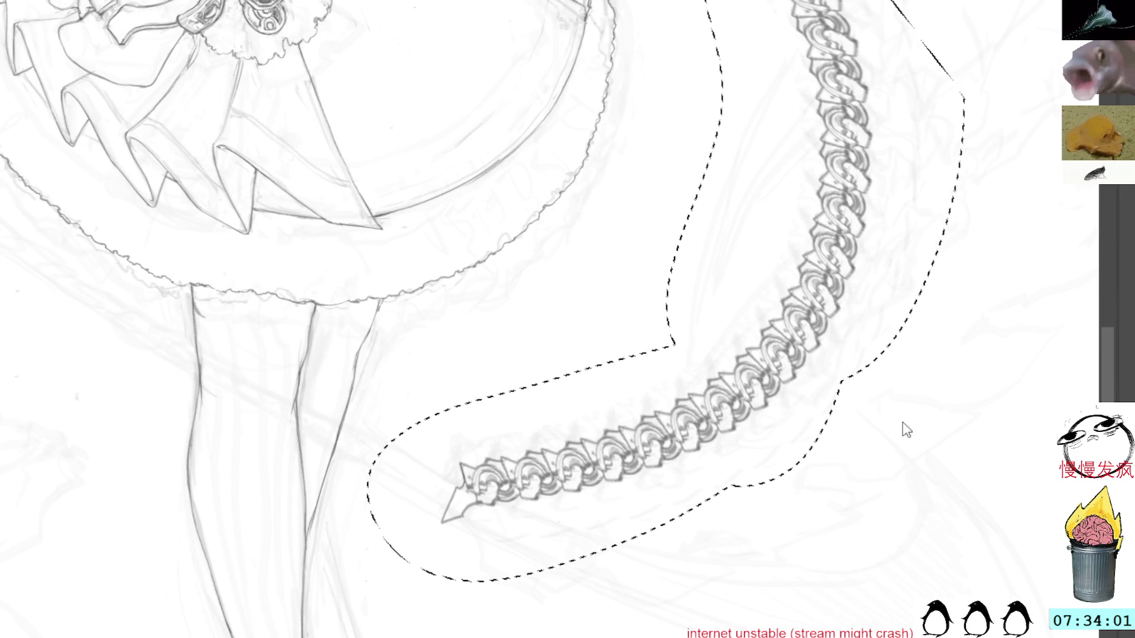
key("ctrl+d")
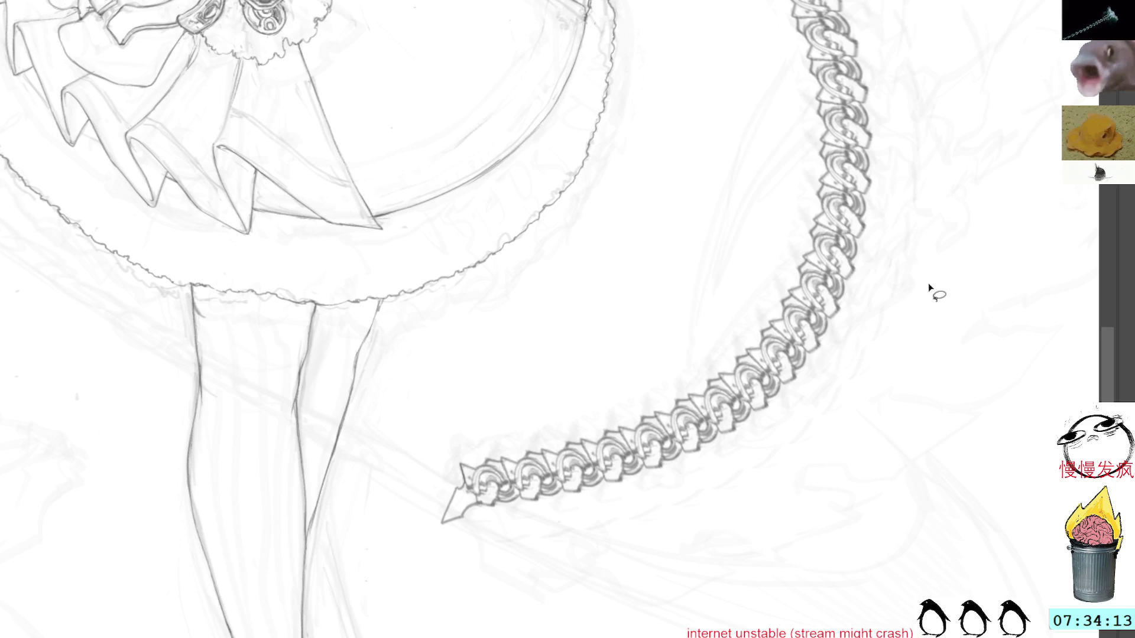
scroll(970, 219, "up", 5)
Zoom in on the face and upper torso, undoing an accidental long straight stroke.
scroll(887, 309, "up", 5)
scroll(899, 264, "up", 3)
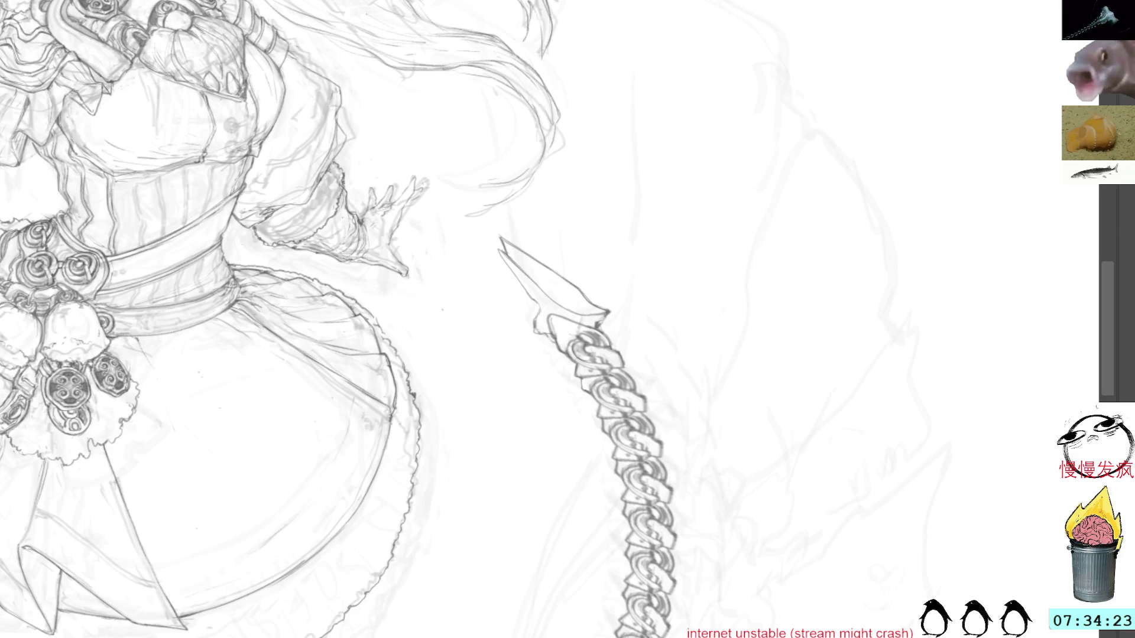
left_click_drag(716, 3, 795, 243)
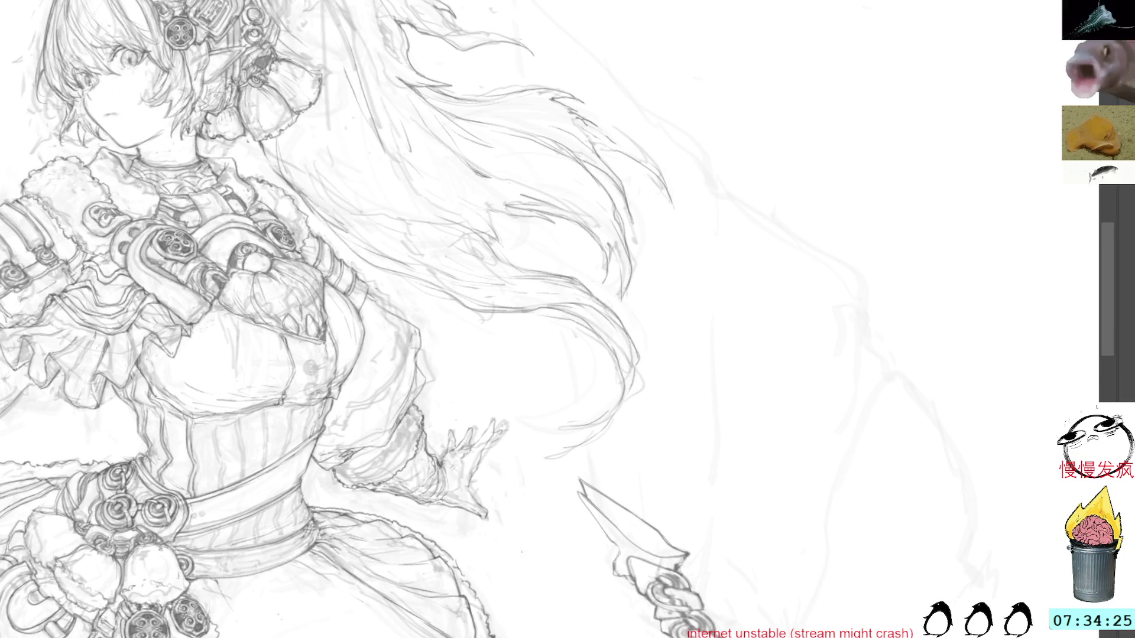
left_click_drag(515, 1, 603, 470)
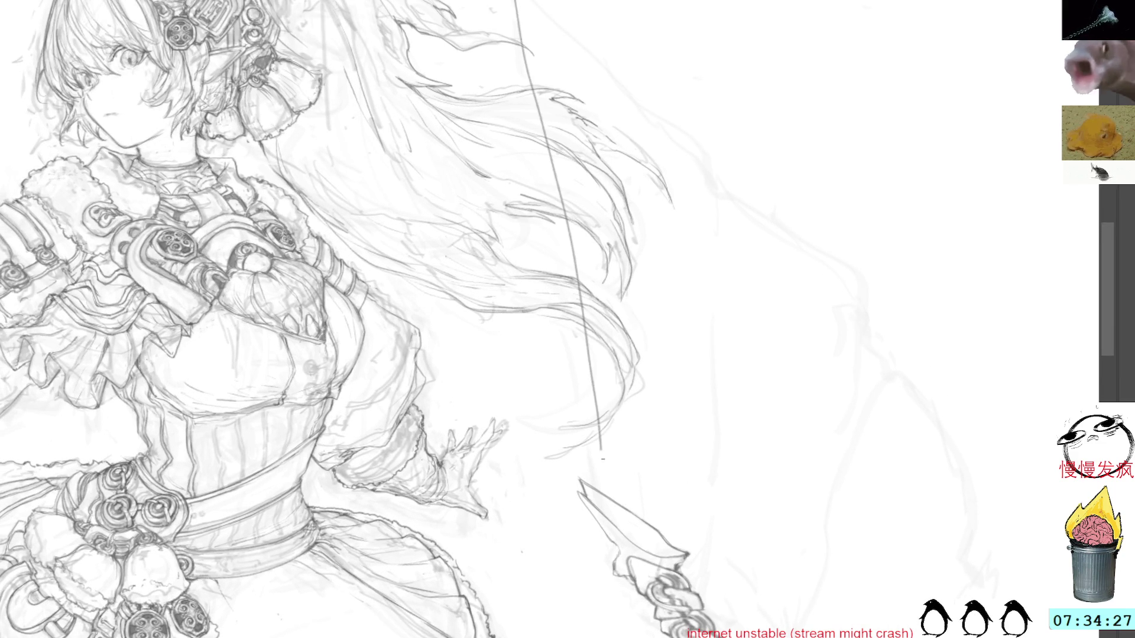
key("ctrl+z")
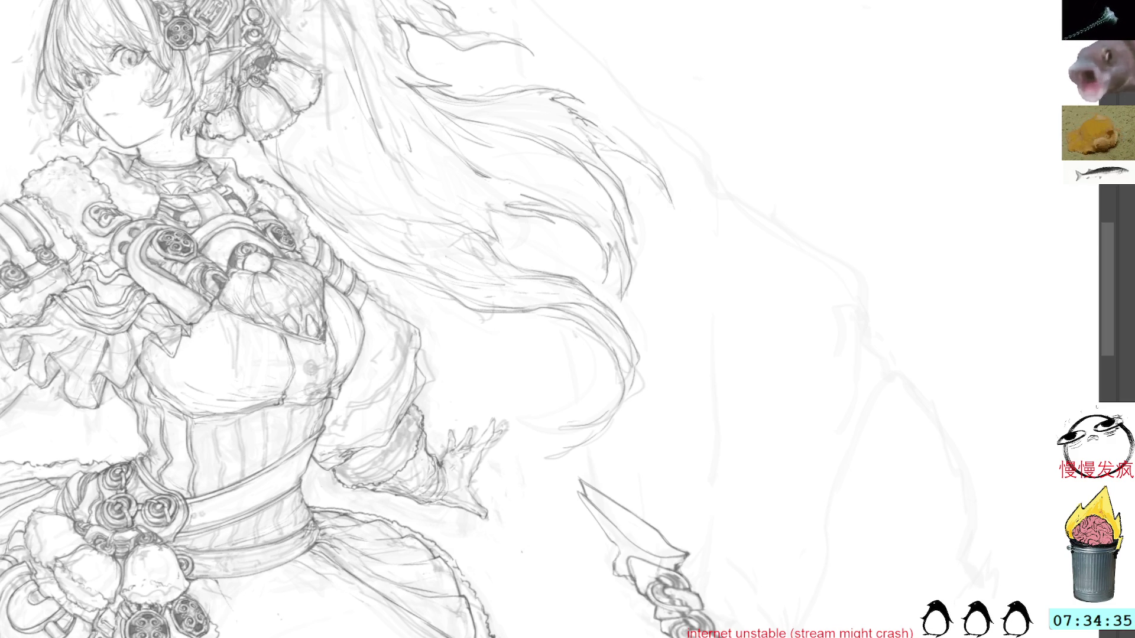
Frame the whole chain tail and sketch a short line beside its spear tip.
left_click(754, 435, "alt")
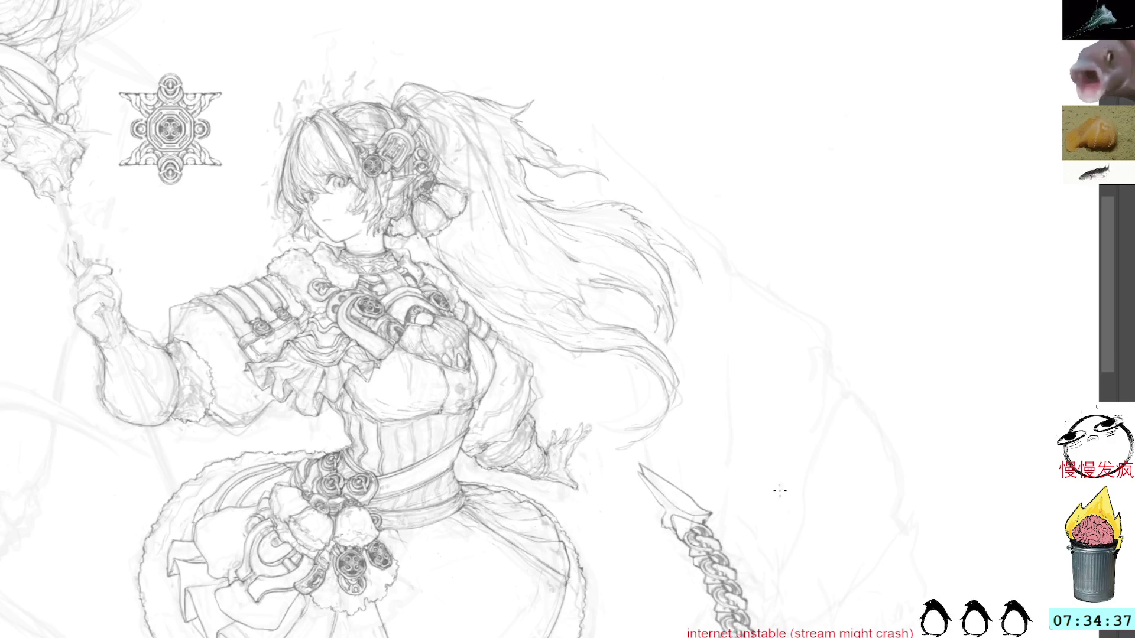
mouse_move(803, 485)
left_mouse_down()
mouse_move(853, 412)
mouse_move(802, 378)
left_mouse_up()
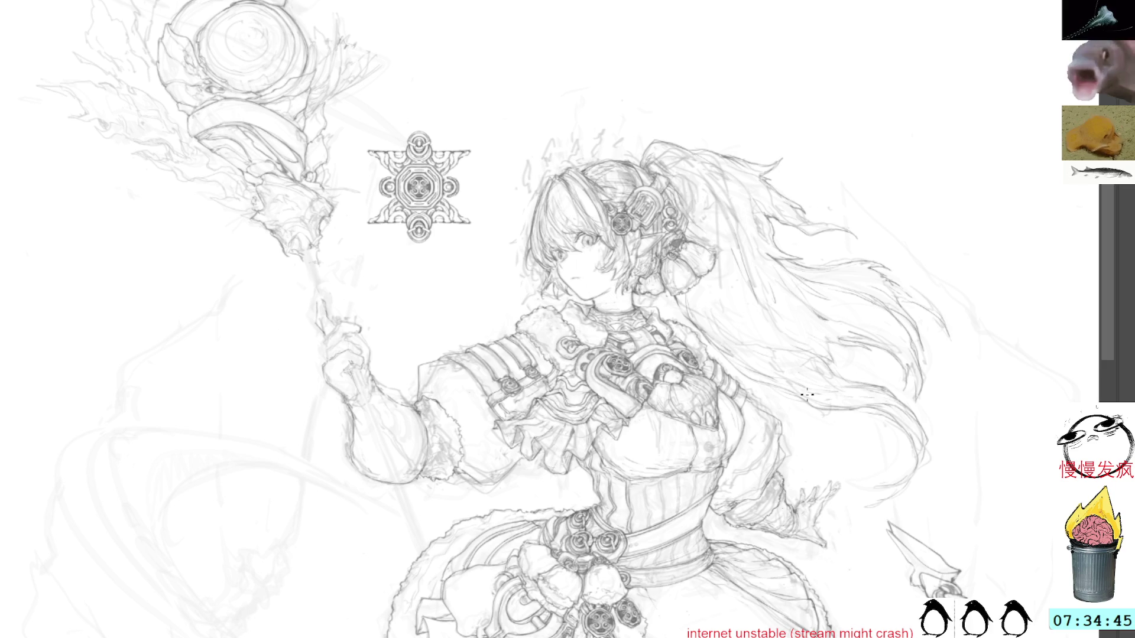
mouse_move(886, 441)
left_mouse_down()
mouse_move(755, 325)
mouse_move(768, 140)
left_mouse_up()
left_click_drag(811, 183, 823, 228)
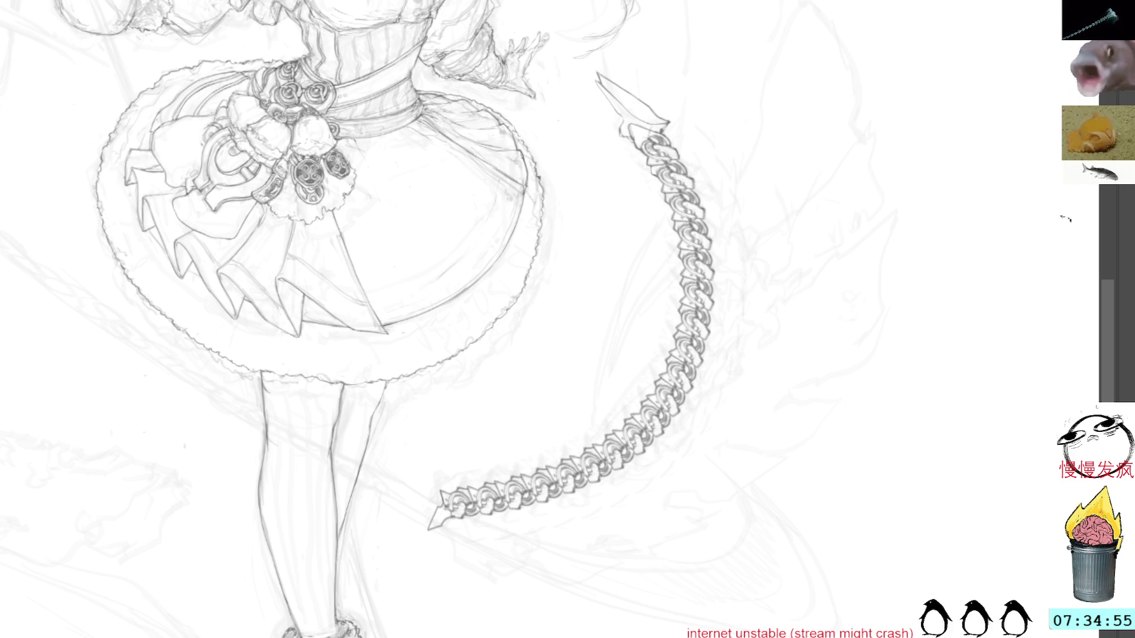
left_click_drag(663, 106, 673, 123)
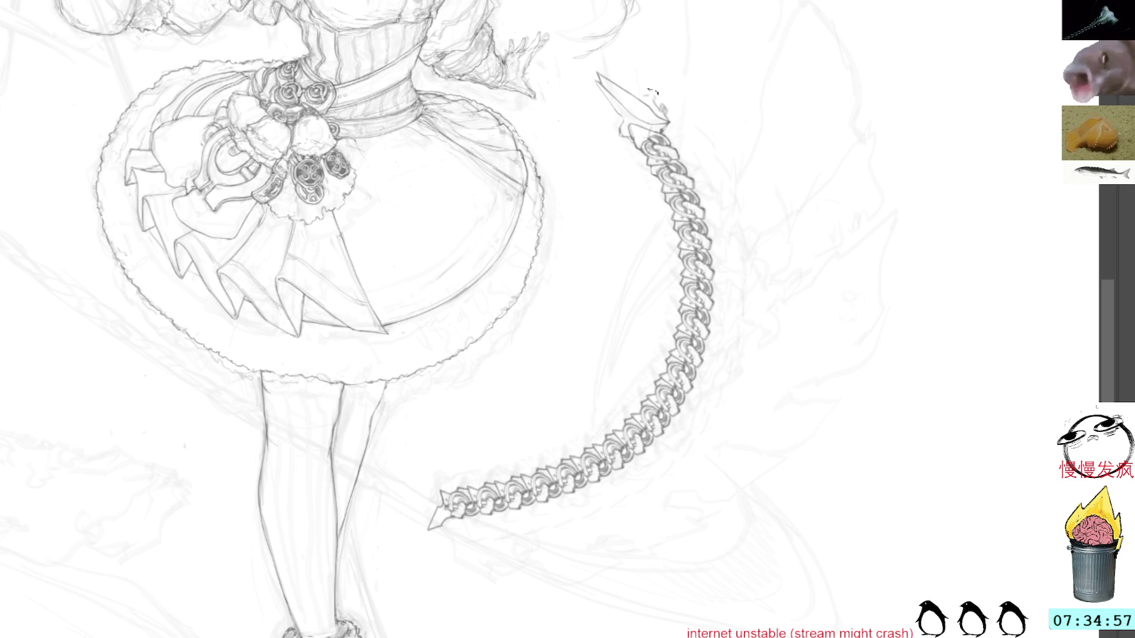
mouse_move(799, 30)
left_mouse_down()
mouse_move(750, 114)
mouse_move(764, 182)
left_mouse_up()
Sketch the fin outline from the spear tip beside the hair down toward the tail.
left_click_drag(615, 275, 597, 239)
left_click_drag(572, 1, 621, 282)
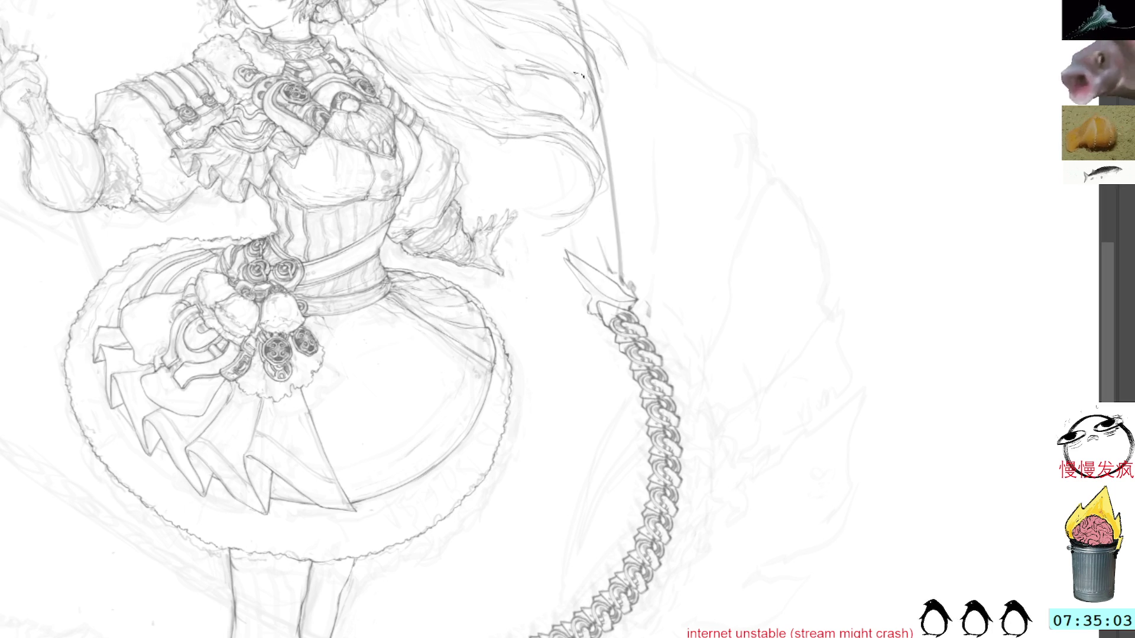
mouse_move(606, 1)
left_mouse_down()
mouse_move(662, 91)
mouse_move(690, 112)
mouse_move(656, 331)
left_mouse_up()
mouse_move(626, 1)
left_mouse_down()
mouse_move(696, 69)
mouse_move(700, 171)
mouse_move(687, 225)
left_mouse_up()
mouse_move(703, 71)
left_mouse_down()
mouse_move(755, 125)
mouse_move(784, 183)
mouse_move(686, 393)
left_mouse_up()
mouse_move(785, 180)
left_mouse_down()
mouse_move(819, 316)
mouse_move(690, 467)
left_mouse_up()
mouse_move(821, 319)
left_mouse_down()
mouse_move(833, 432)
mouse_move(703, 514)
left_mouse_up()
mouse_move(892, 453)
left_mouse_down()
mouse_move(942, 314)
mouse_move(937, 172)
left_mouse_up()
Add blade divider lines across the fins, rotating the canvas as needed.
mouse_move(850, 170)
left_mouse_down()
mouse_move(869, 299)
mouse_move(750, 346)
left_mouse_up()
mouse_move(844, 319)
left_mouse_down()
mouse_move(863, 313)
mouse_move(792, 438)
left_mouse_up()
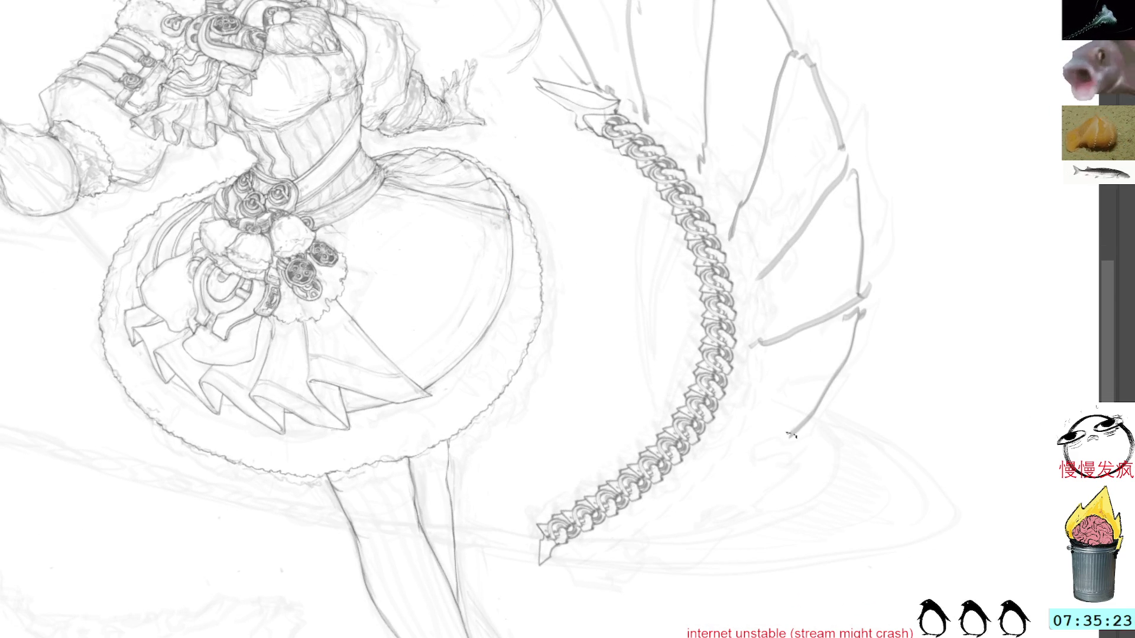
left_click_drag(828, 397, 707, 436)
mouse_move(951, 385)
left_mouse_down()
mouse_move(836, 190)
mouse_move(818, 343)
mouse_move(728, 385)
left_mouse_up()
mouse_move(825, 367)
left_mouse_down()
mouse_move(805, 430)
mouse_move(767, 461)
mouse_move(726, 455)
mouse_move(718, 526)
mouse_move(677, 505)
left_mouse_up()
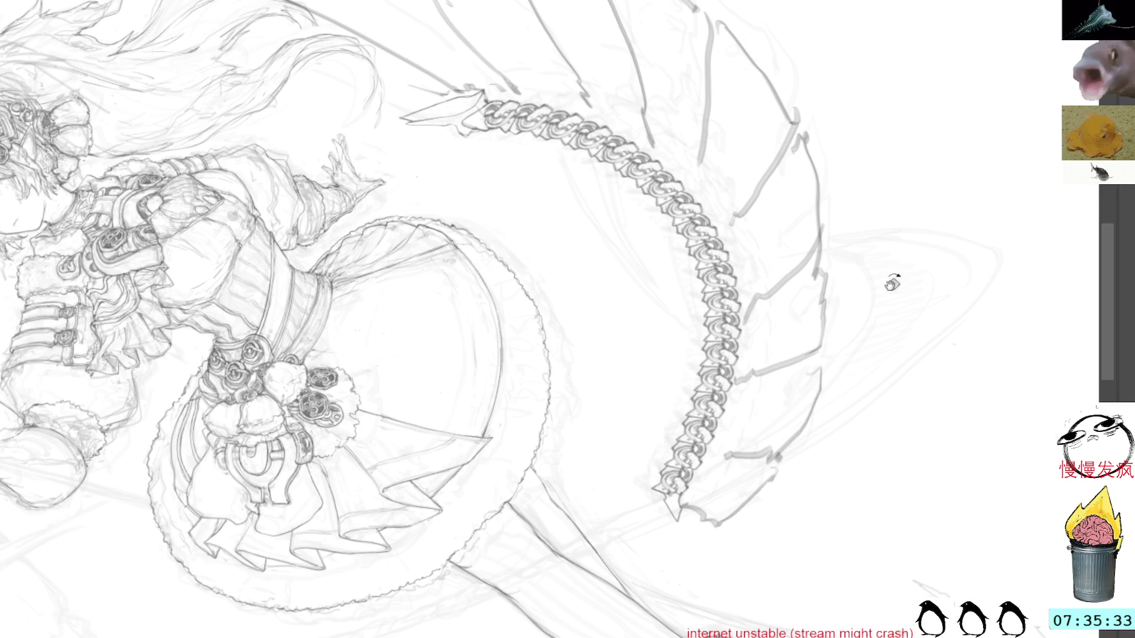
scroll(709, 189, "down", 3)
scroll(709, 189, "down", 2)
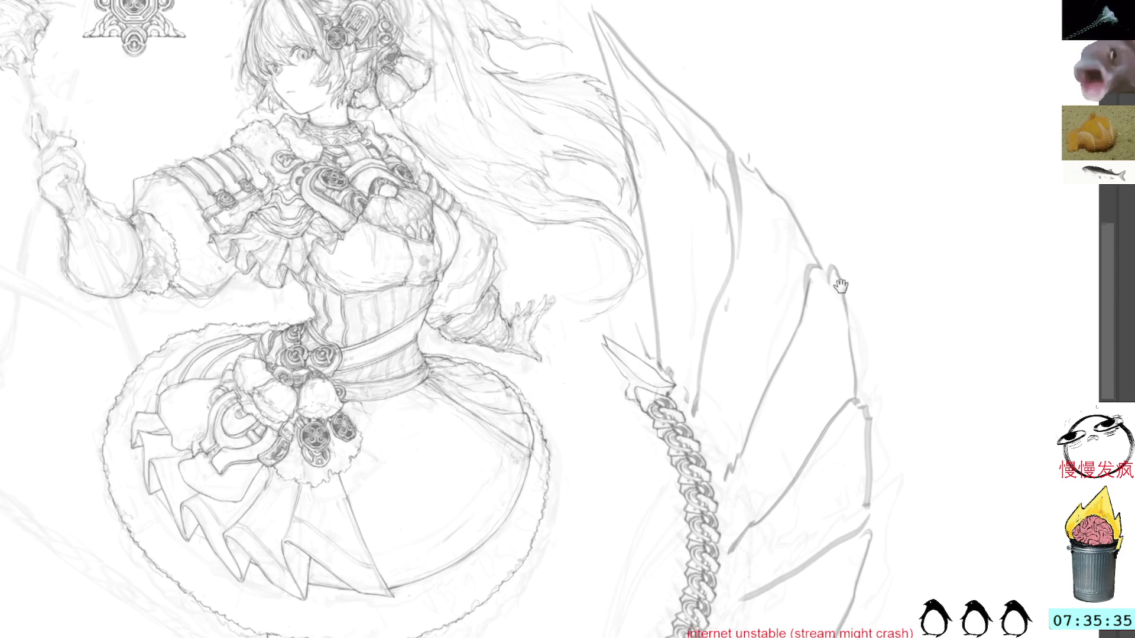
Move a selected fin section up and left and tilt it counter-clockwise.
mouse_move(703, 258)
left_mouse_down()
mouse_move(723, 194)
mouse_move(609, 3)
mouse_move(611, 230)
mouse_move(678, 375)
mouse_move(667, 378)
left_mouse_up()
key("ctrl+t")
left_click_drag(681, 215, 637, 180)
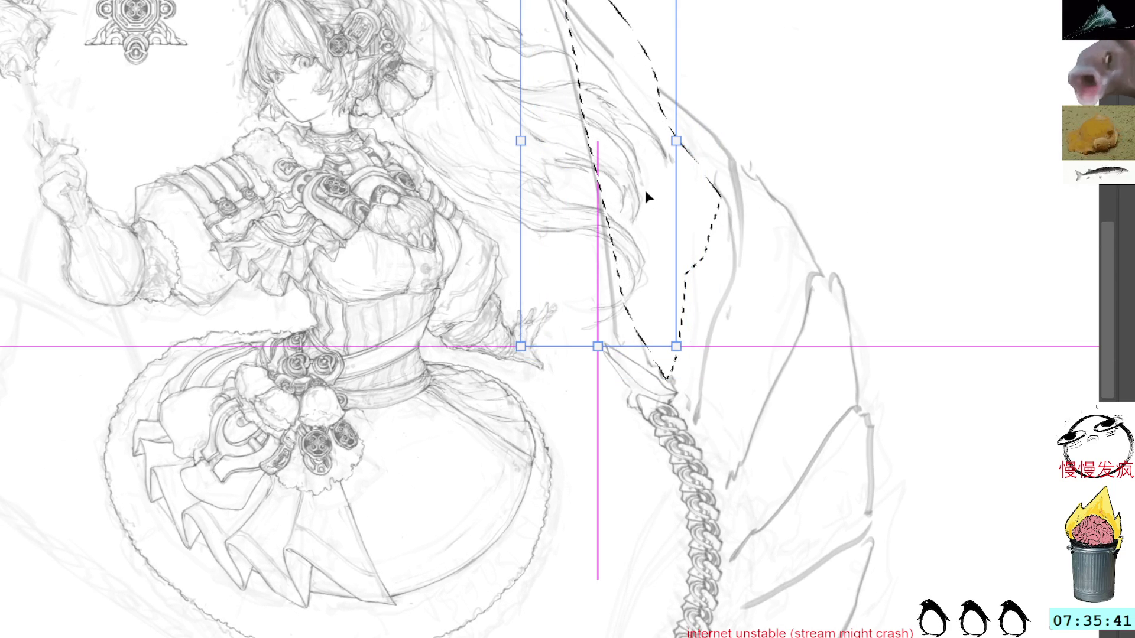
mouse_move(731, 305)
left_mouse_down()
mouse_move(753, 322)
mouse_move(747, 337)
mouse_move(768, 273)
left_mouse_up()
key("Return")
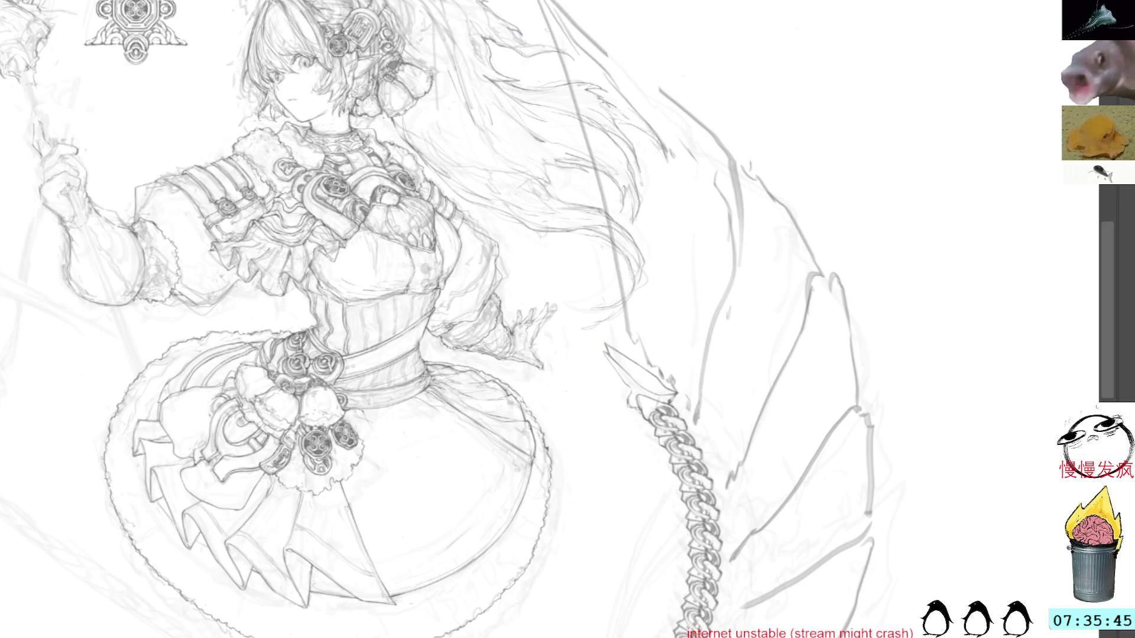
Delete one fin stroke and redraw the upper fin edge with new strokes.
left_click_drag(679, 171, 672, 166)
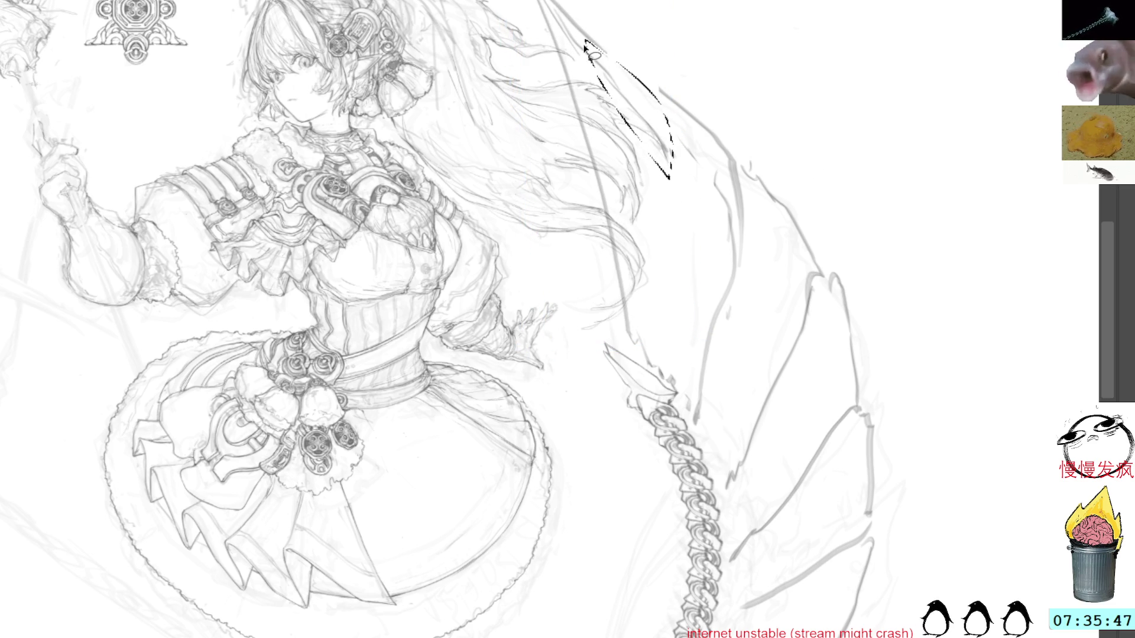
key("ctrl+d")
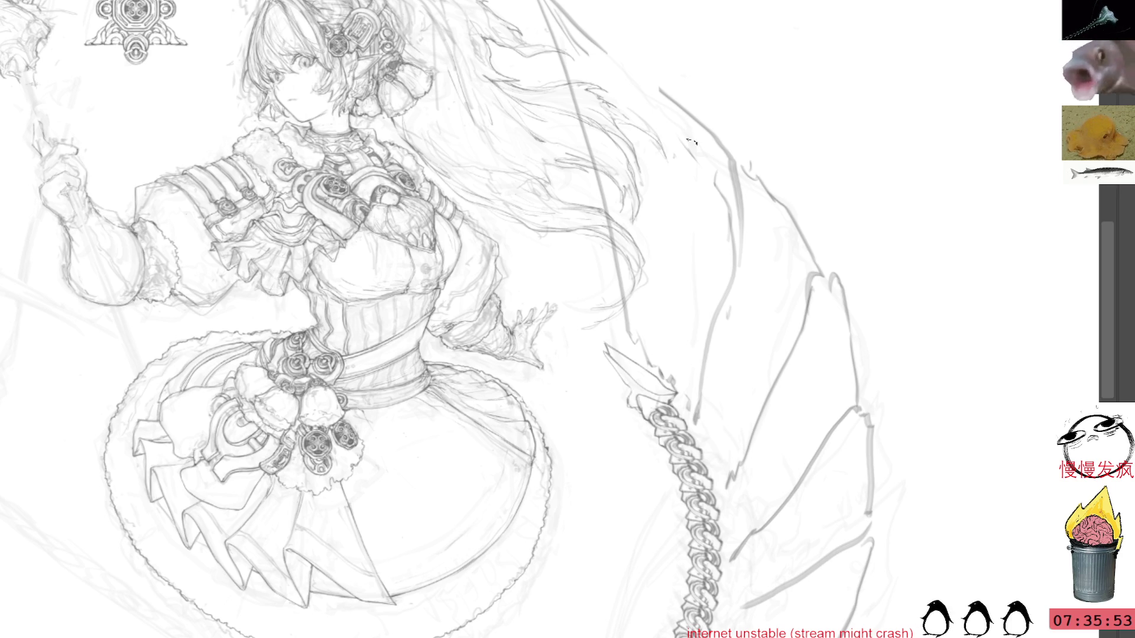
left_click_drag(599, 40, 660, 90)
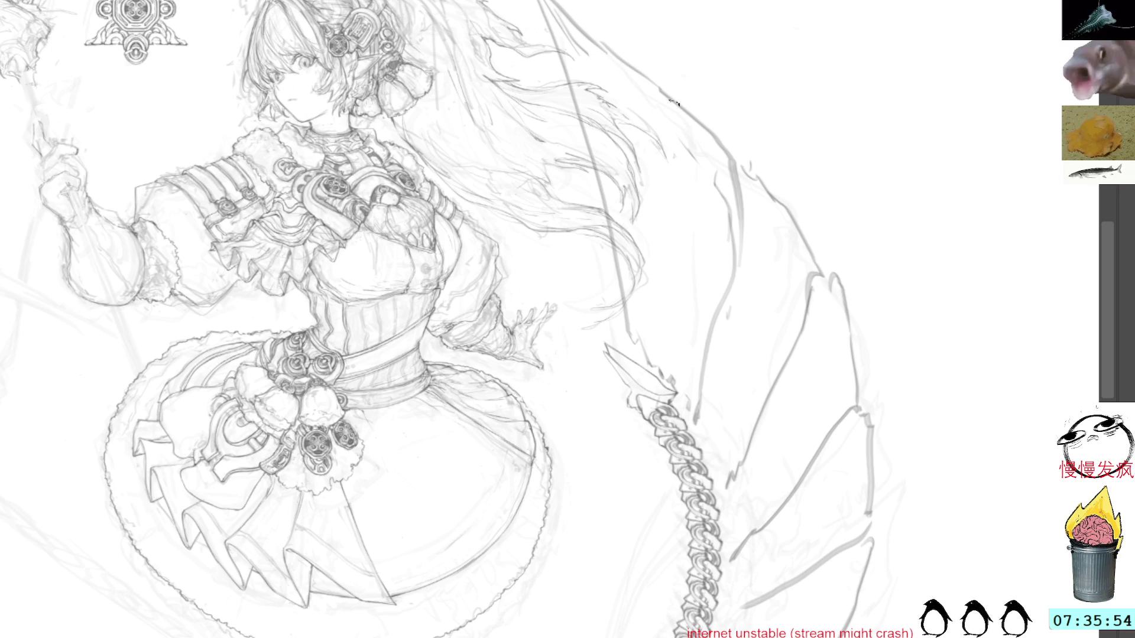
left_click_drag(759, 207, 761, 293)
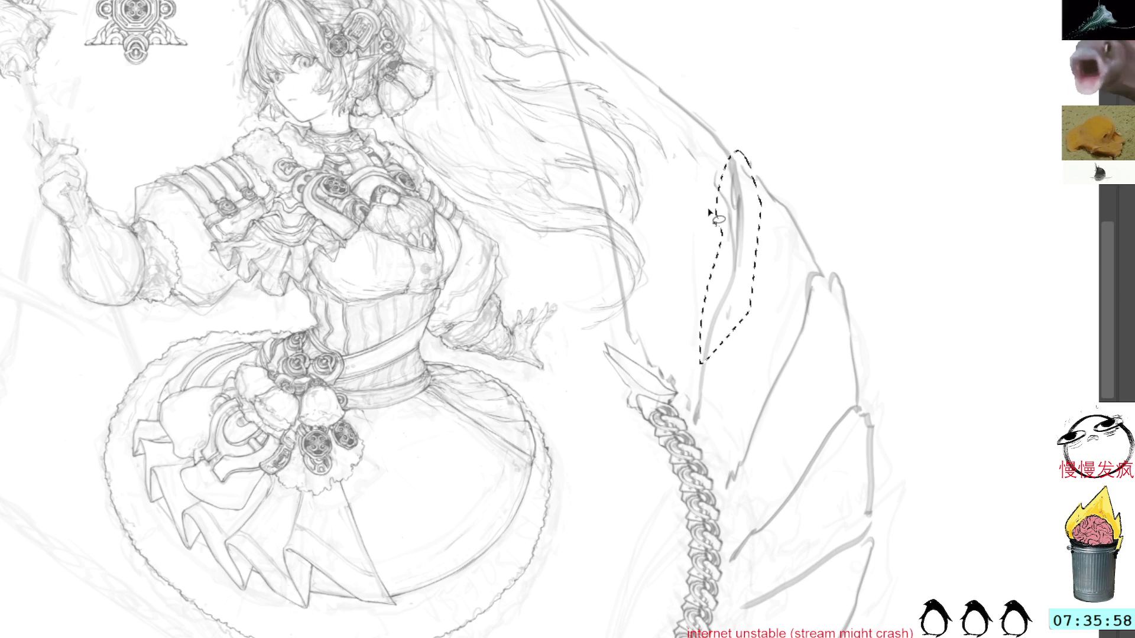
key("Delete")
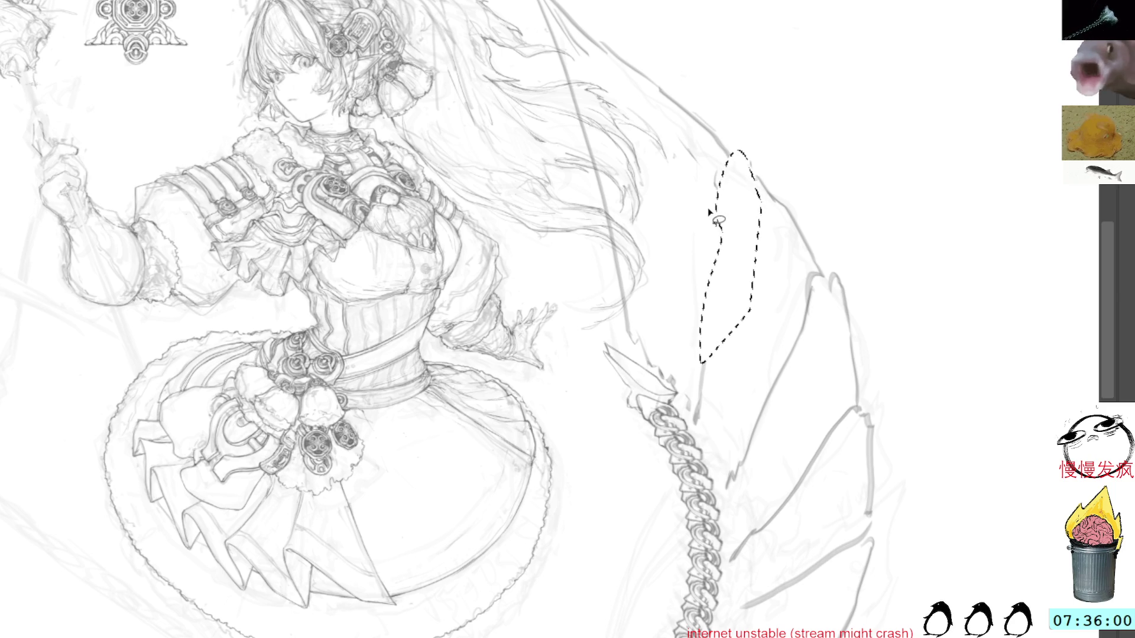
key("ctrl+d")
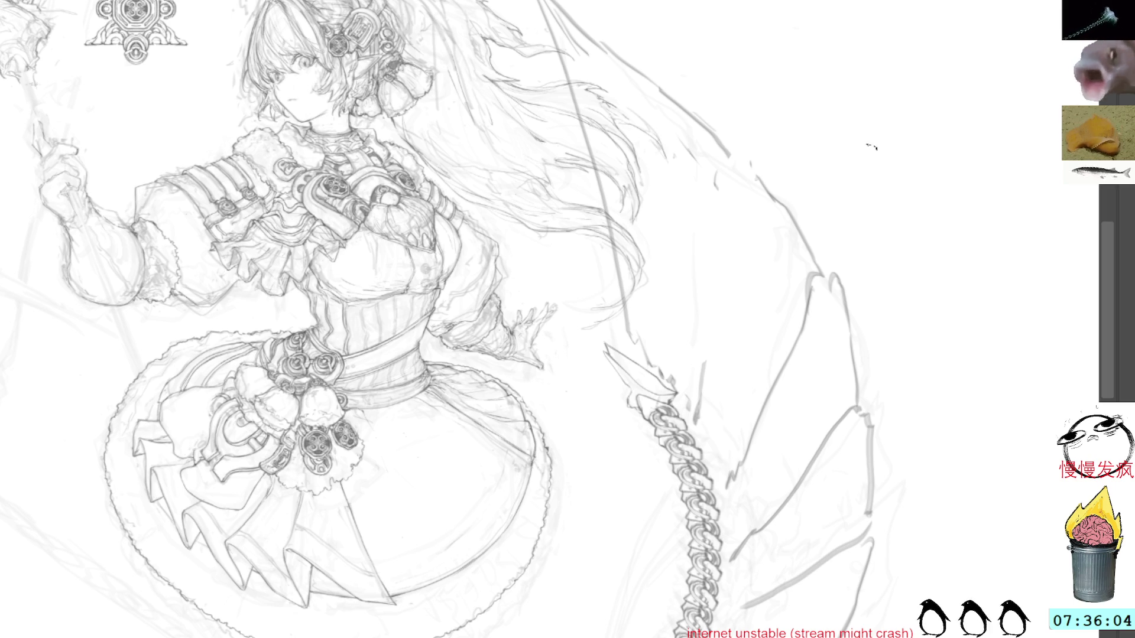
mouse_move(718, 137)
left_mouse_down()
mouse_move(738, 163)
mouse_move(712, 239)
left_mouse_up()
mouse_move(709, 124)
left_mouse_down()
mouse_move(795, 216)
mouse_move(726, 141)
mouse_move(711, 161)
left_mouse_up()
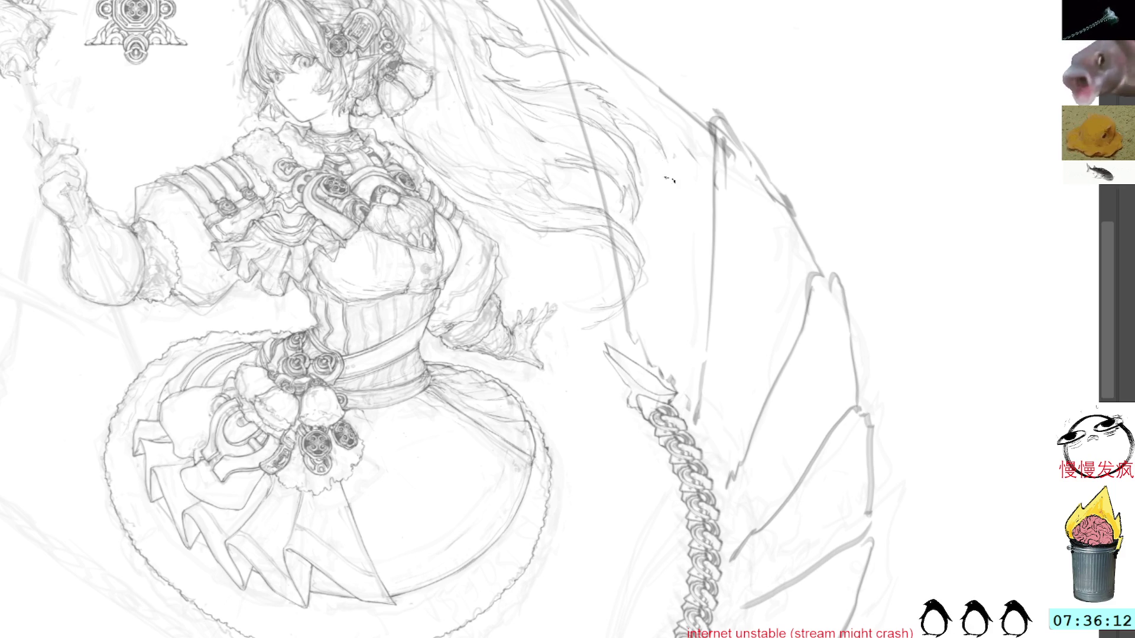
Draw lines where the fins meet the top of the chain.
mouse_move(857, 579)
left_mouse_down()
mouse_move(868, 400)
mouse_move(767, 293)
mouse_move(785, 412)
left_mouse_up()
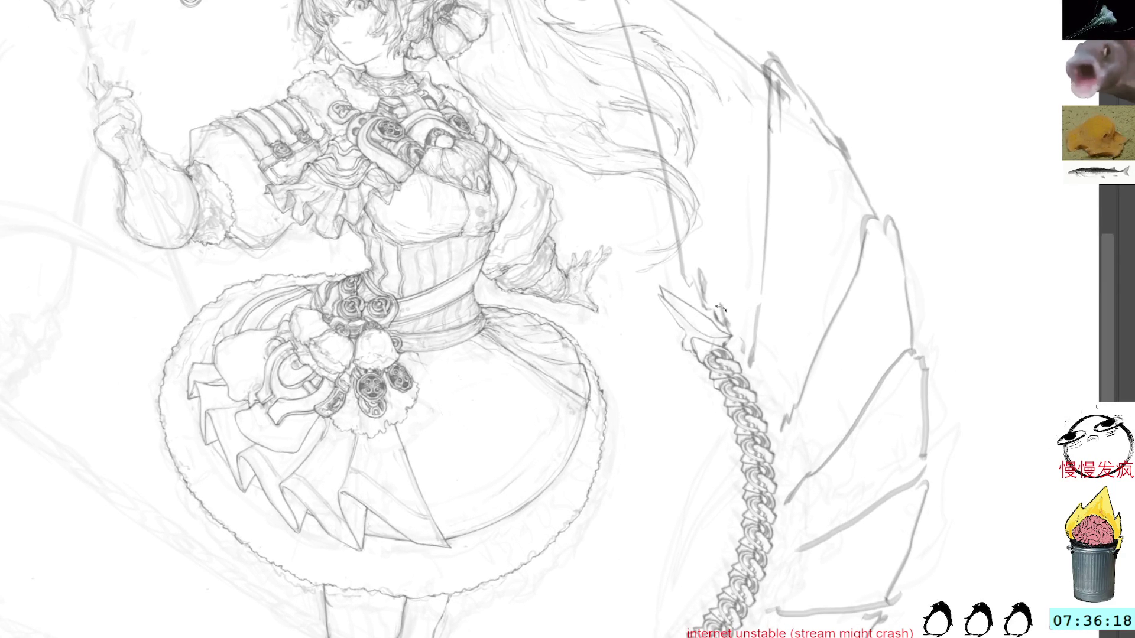
left_click_drag(680, 265, 754, 362)
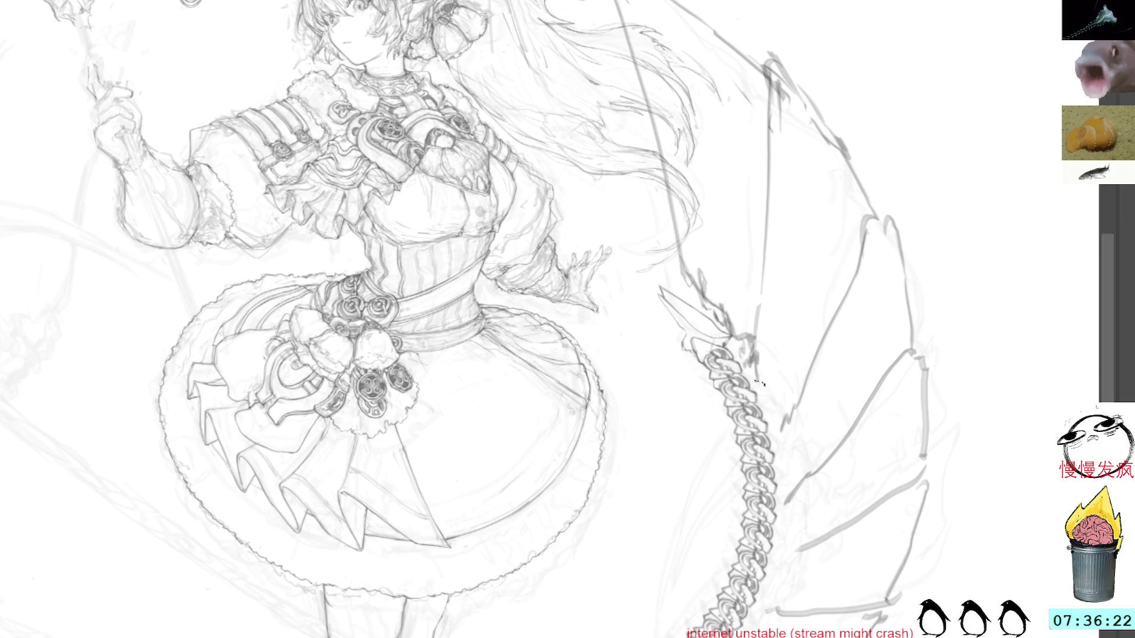
mouse_move(774, 414)
left_mouse_down()
mouse_move(762, 225)
mouse_move(735, 424)
left_mouse_up()
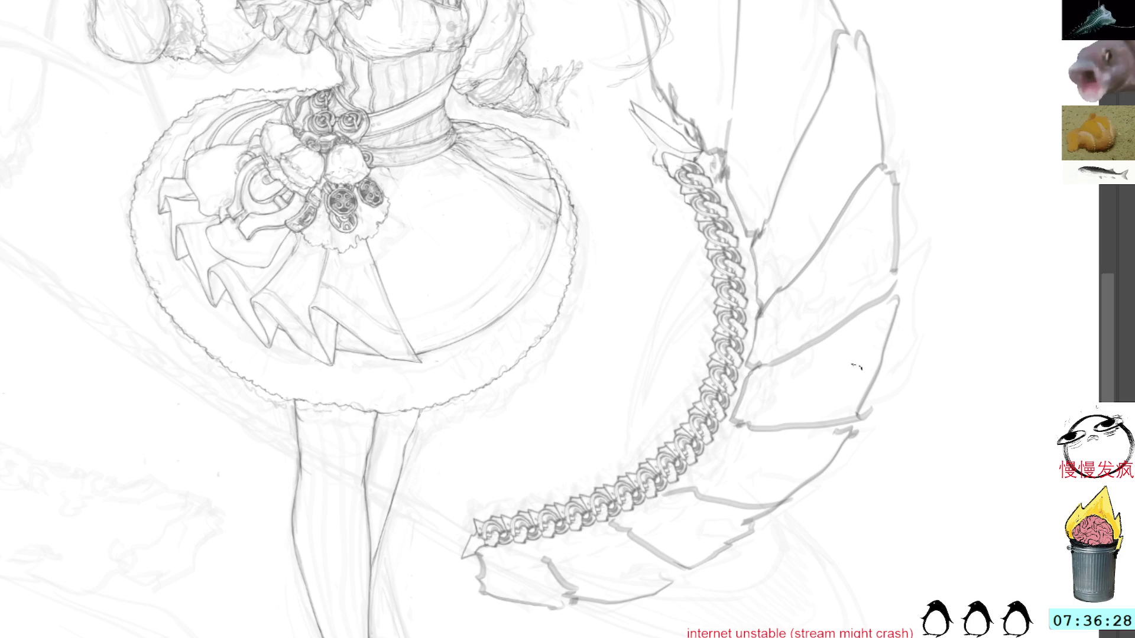
Shift a lower-left fin stroke into place and add a short line along its edge.
left_click_drag(975, 335, 696, 411)
mouse_move(618, 545)
left_mouse_down()
mouse_move(589, 423)
mouse_move(617, 545)
left_mouse_up()
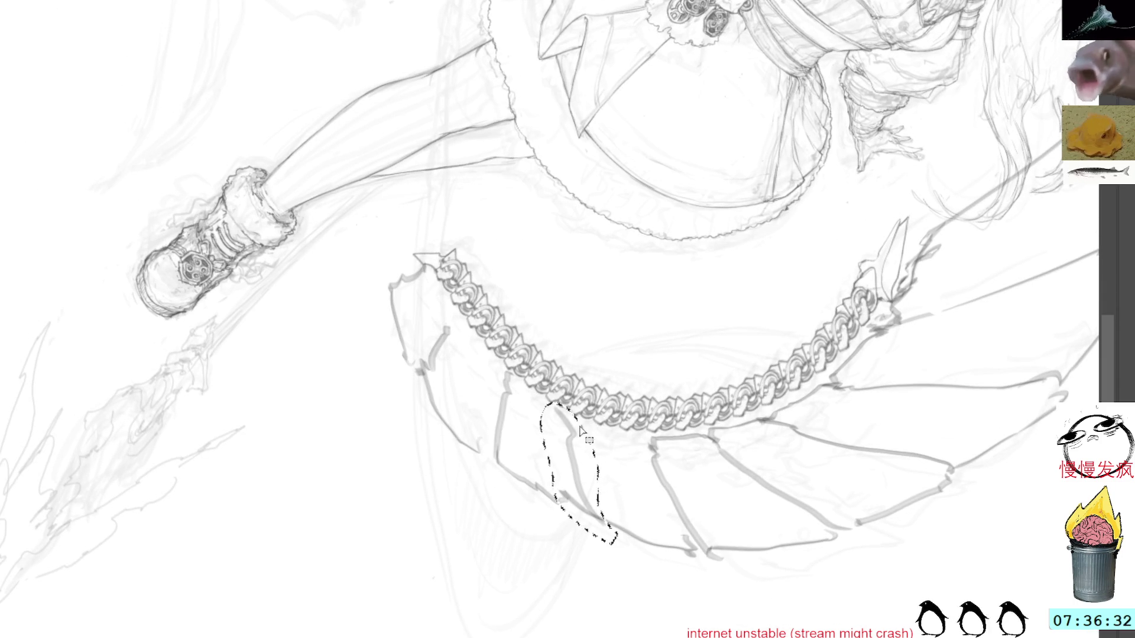
key("ctrl+t")
left_click_drag(593, 461, 582, 470)
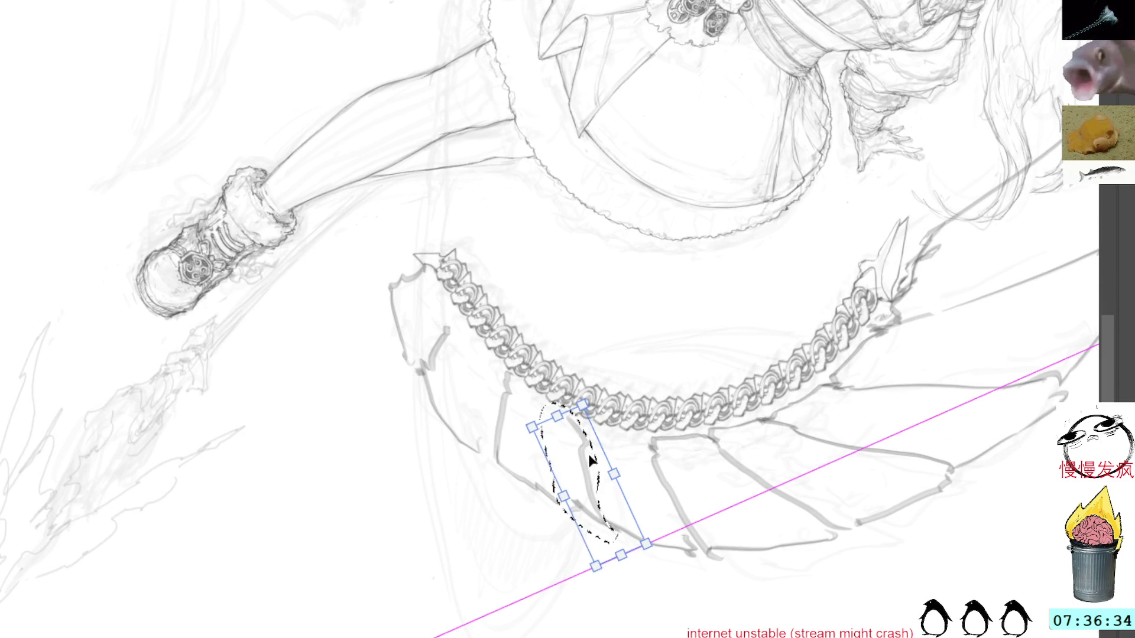
key("Return")
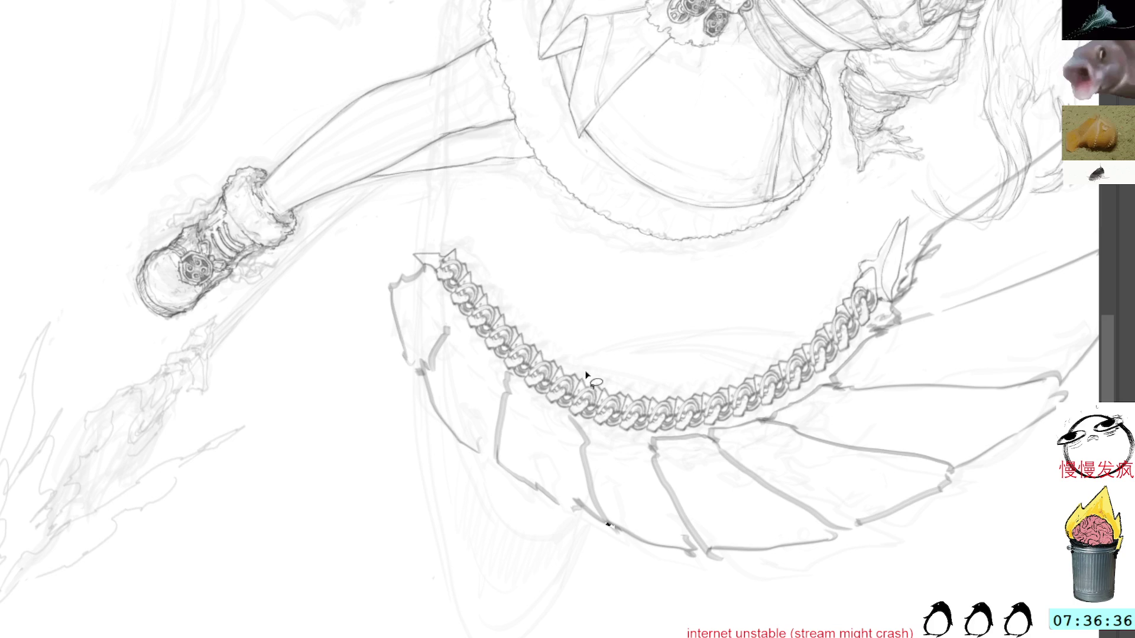
left_click_drag(588, 426, 645, 445)
Move a fin blade down and right and rotate it more upright.
mouse_move(576, 505)
left_mouse_down()
mouse_move(504, 372)
mouse_move(567, 527)
left_mouse_up()
key("ctrl+t")
left_click_drag(525, 425, 535, 444)
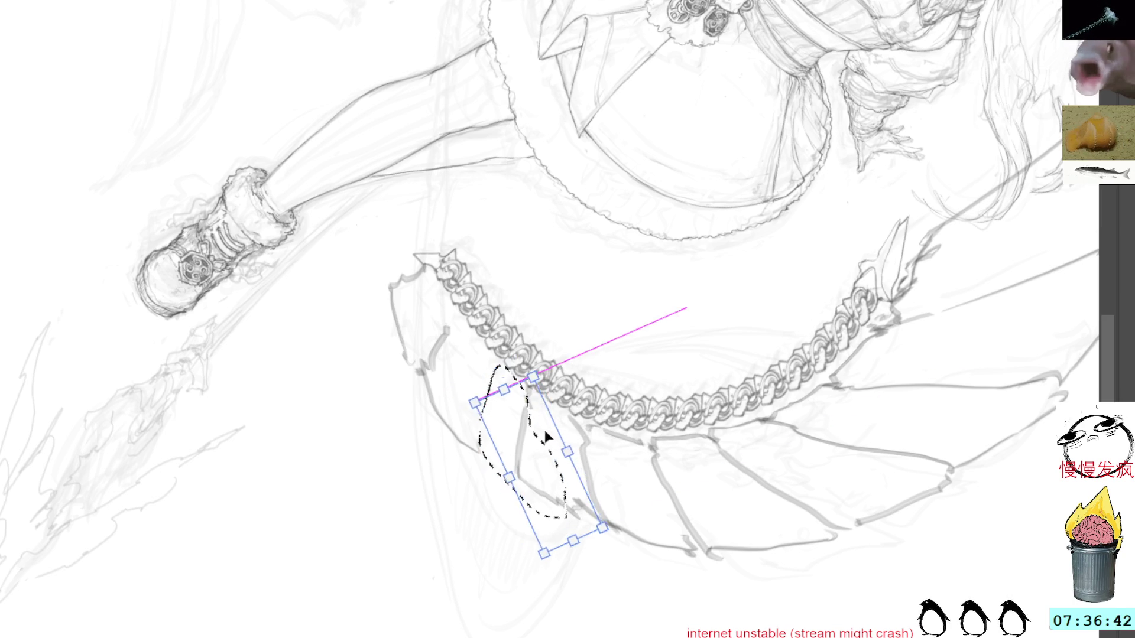
mouse_move(658, 469)
left_mouse_down()
mouse_move(680, 432)
mouse_move(679, 451)
left_mouse_up()
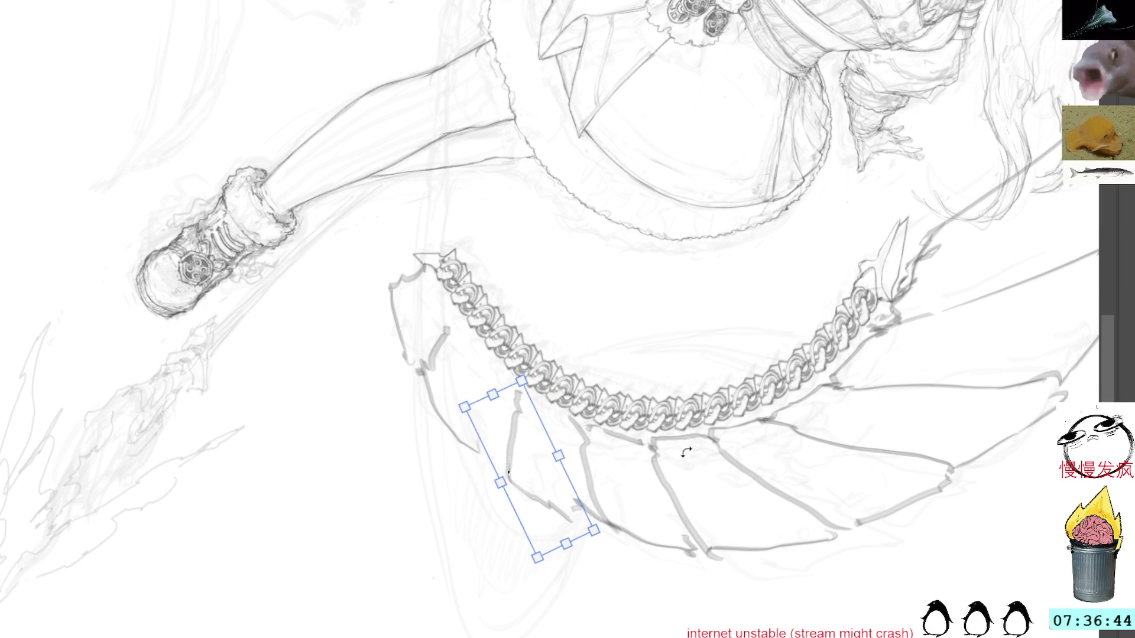
left_click_drag(547, 468, 556, 466)
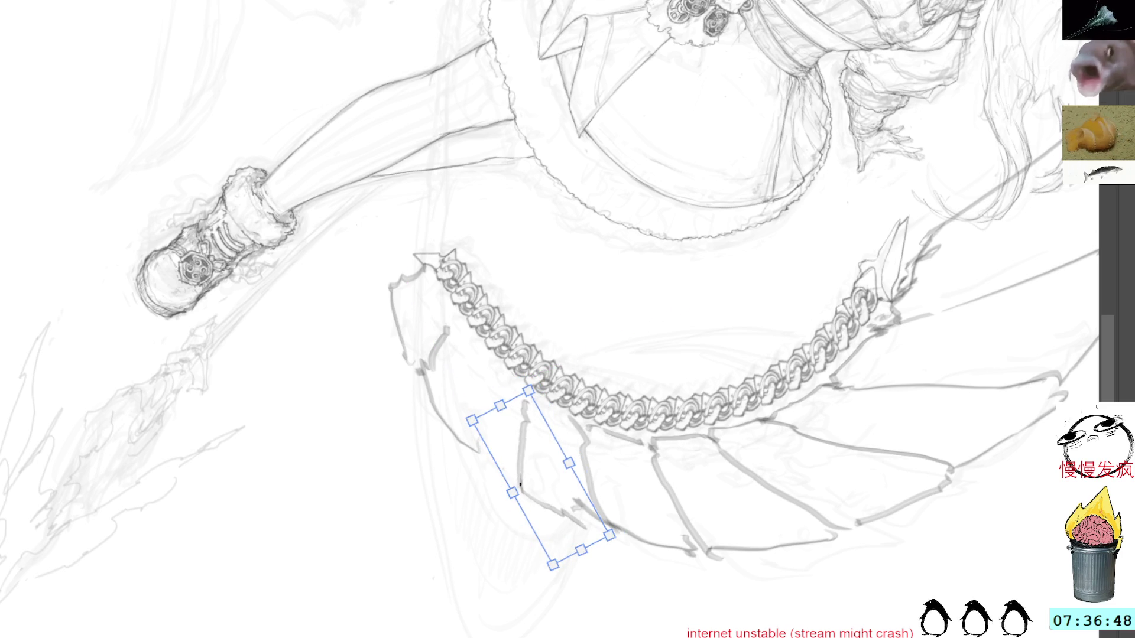
key("Return")
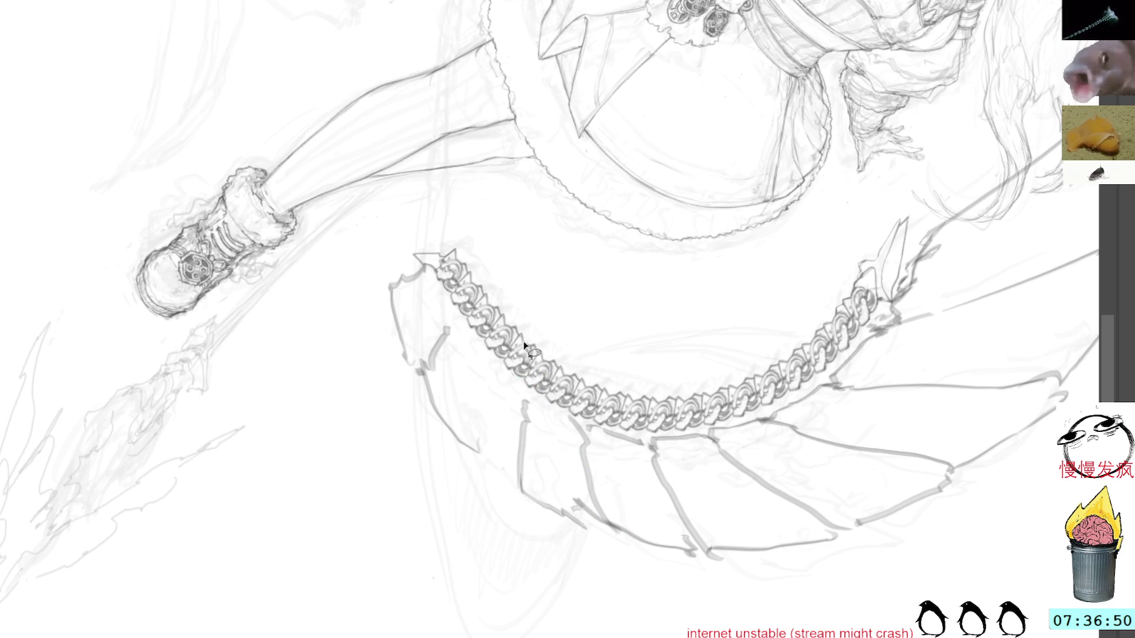
Ink the left fin edges just below the chain with the brush.
key("b")
left_click_drag(550, 505, 583, 524)
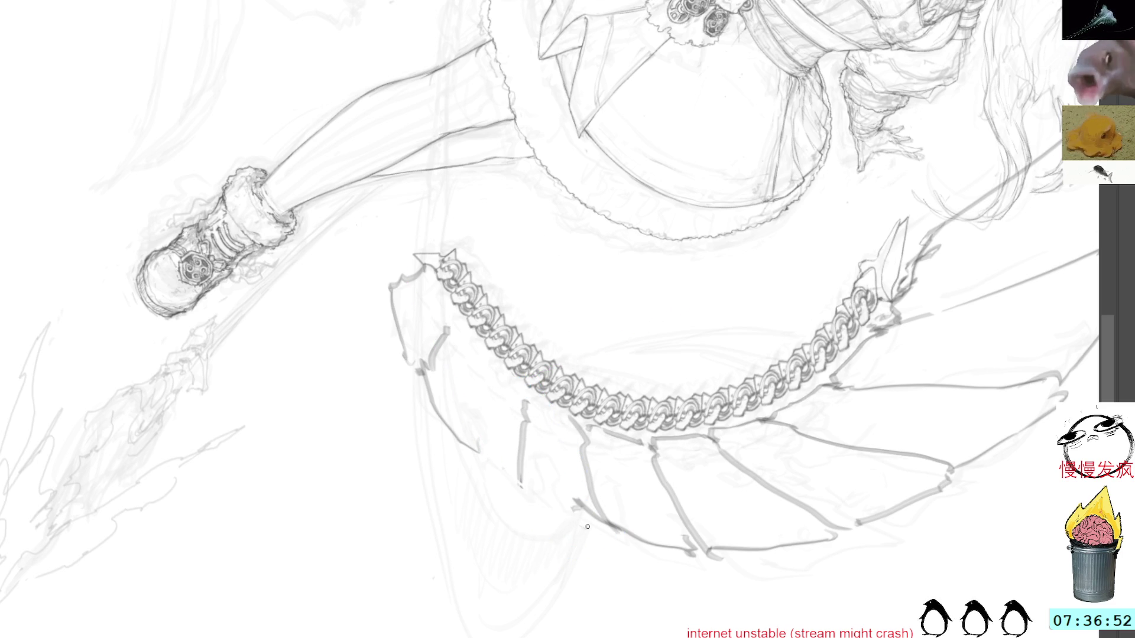
mouse_move(535, 402)
left_mouse_down()
mouse_move(580, 429)
mouse_move(538, 412)
left_mouse_up()
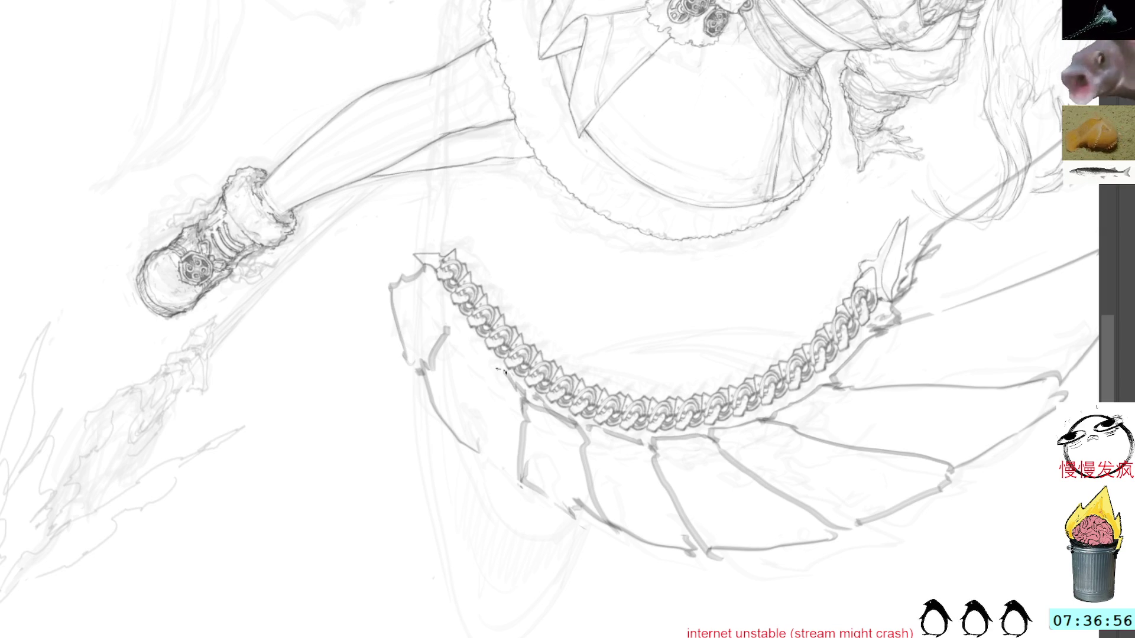
mouse_move(484, 359)
left_mouse_down()
mouse_move(453, 437)
mouse_move(509, 485)
left_mouse_up()
mouse_move(488, 352)
left_mouse_down()
mouse_move(464, 402)
mouse_move(476, 358)
mouse_move(458, 319)
mouse_move(414, 373)
mouse_move(447, 437)
left_mouse_up()
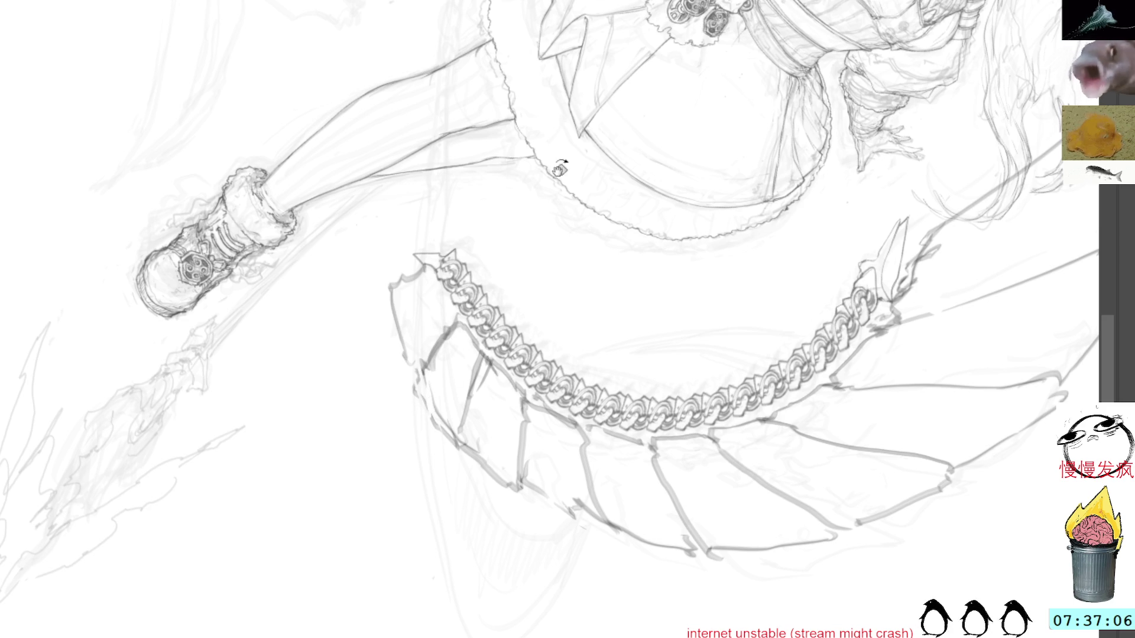
Darken the fin edge along the tail and the lower fin outlines near the chain's end.
left_click_drag(550, 183, 437, 343)
left_click_drag(781, 398, 656, 236)
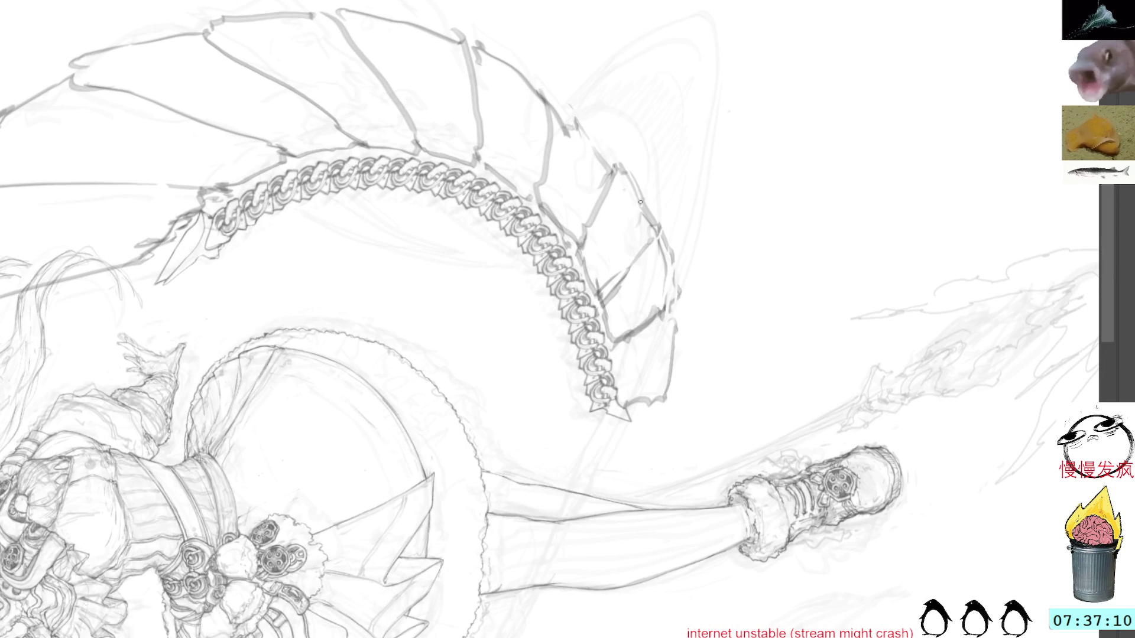
mouse_move(613, 157)
left_mouse_down()
mouse_move(646, 209)
mouse_move(671, 309)
mouse_move(678, 355)
mouse_move(665, 399)
left_mouse_up()
left_click_drag(613, 357, 624, 367)
left_click_drag(624, 393, 672, 360)
left_click_drag(665, 364, 687, 312)
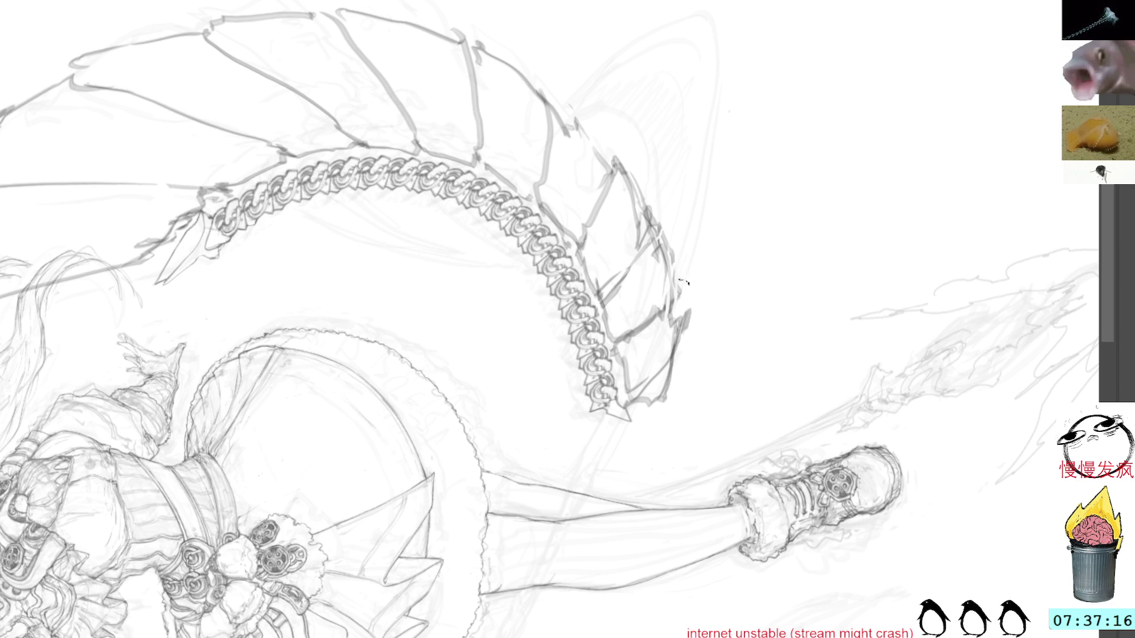
key("Home")
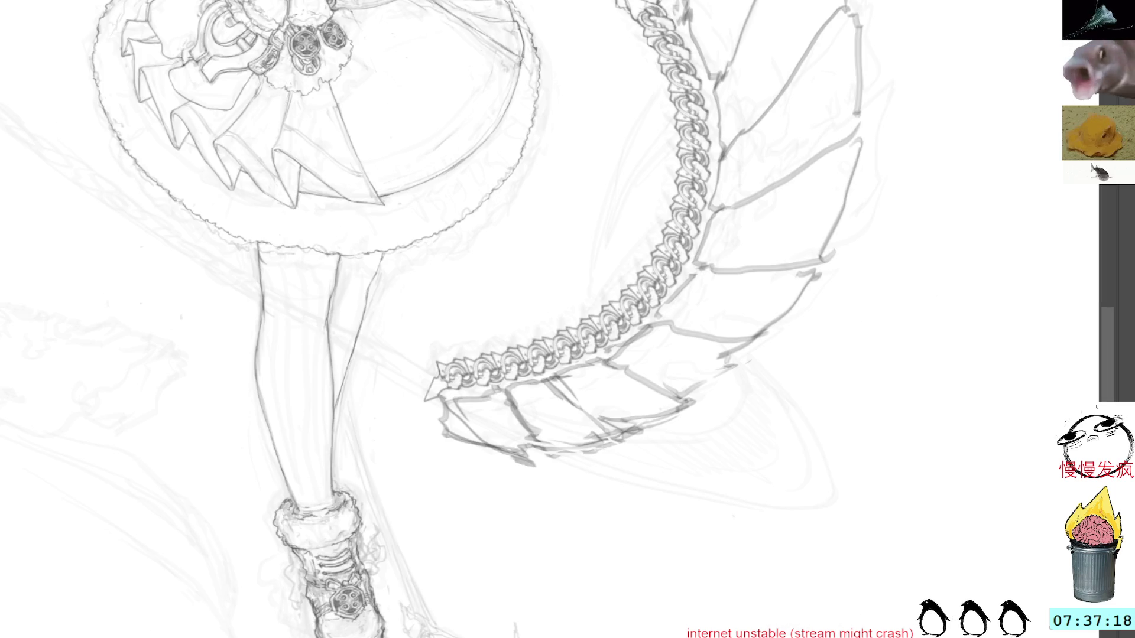
Darken the tall fin's outer edge down its length, including its spiky tip.
left_click_drag(907, 145, 956, 199)
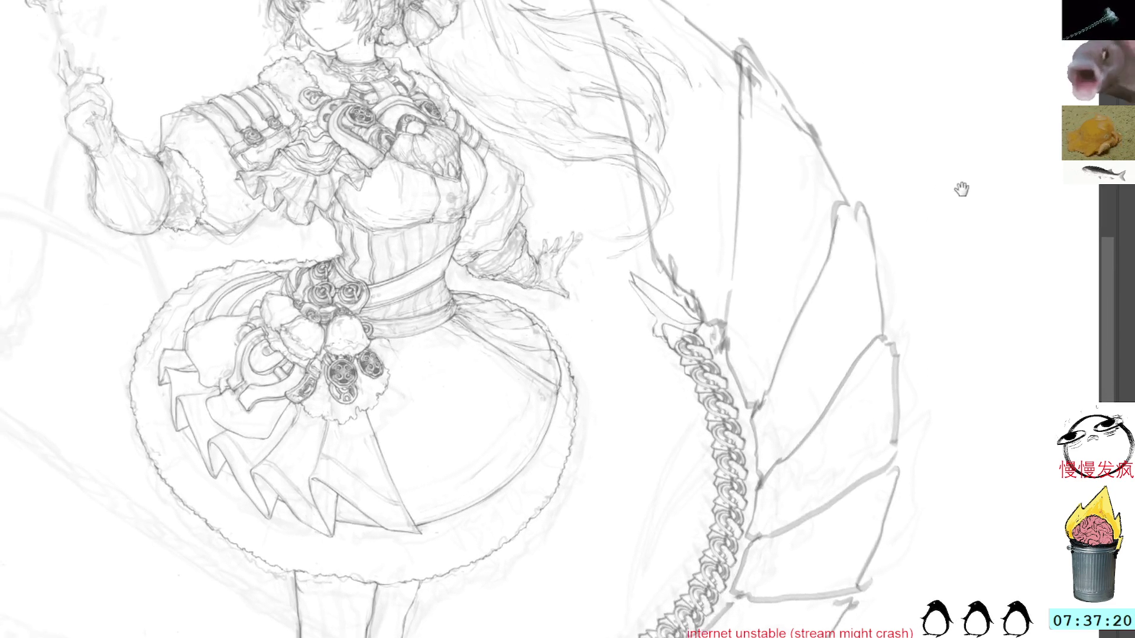
left_click_drag(814, 223, 950, 245)
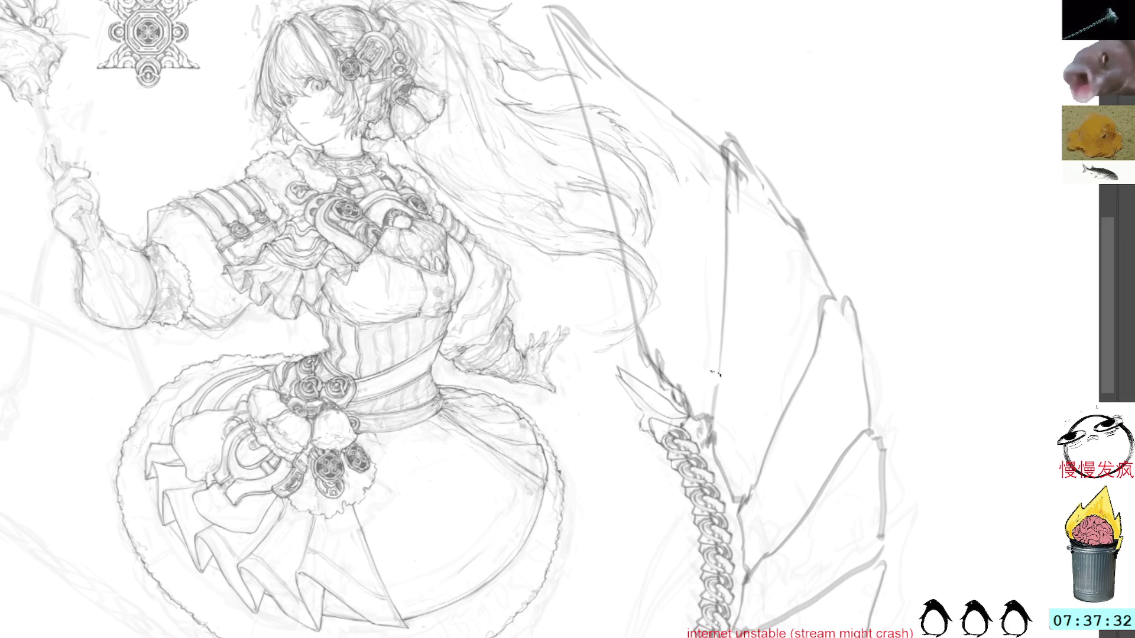
left_click_drag(696, 416, 724, 284)
mouse_move(733, 150)
left_mouse_down()
mouse_move(727, 128)
mouse_move(722, 284)
left_mouse_up()
mouse_move(722, 360)
left_mouse_down()
mouse_move(712, 462)
mouse_move(724, 479)
mouse_move(756, 467)
left_mouse_up()
left_click_drag(830, 269, 802, 378)
left_click_drag(740, 498, 752, 532)
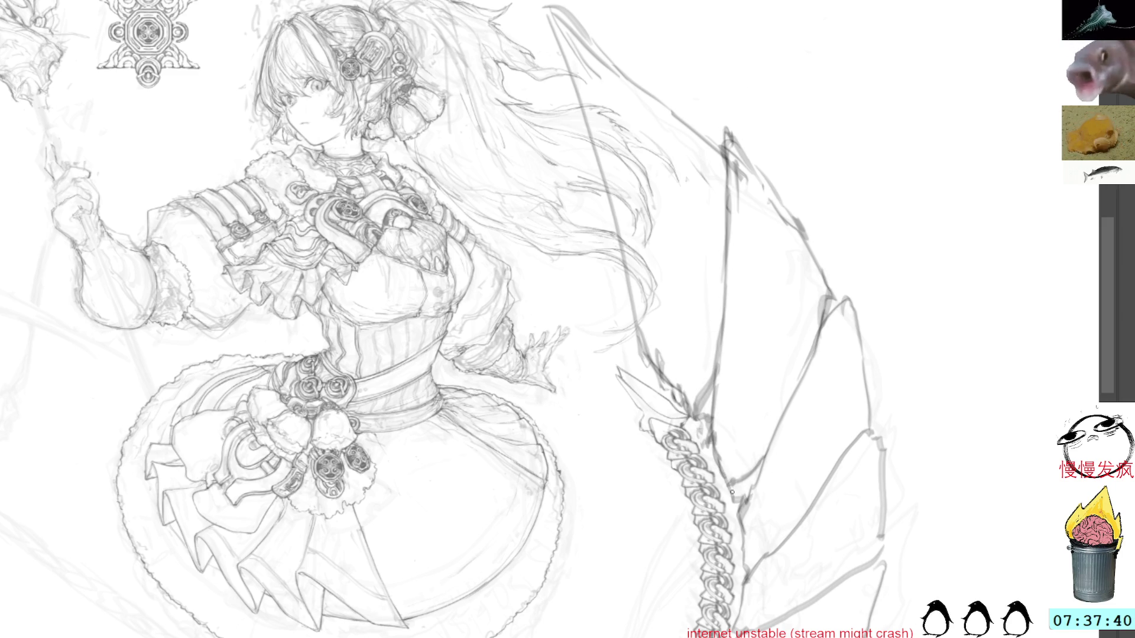
Darken the fin outline toward the chain and add strokes linking chain to fin edges.
scroll(738, 499, "down", 5)
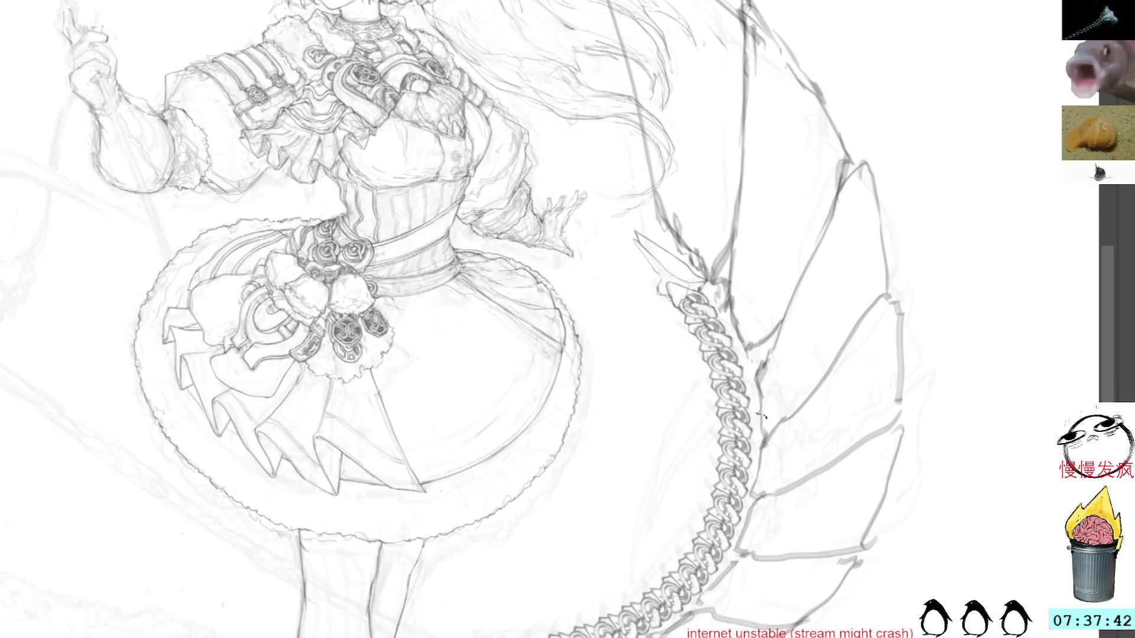
mouse_move(798, 402)
left_mouse_down()
mouse_move(769, 426)
mouse_move(759, 458)
mouse_move(770, 489)
mouse_move(742, 543)
mouse_move(771, 558)
mouse_move(736, 560)
mouse_move(808, 376)
mouse_move(916, 385)
mouse_move(808, 274)
left_mouse_up()
mouse_move(768, 328)
left_mouse_down()
mouse_move(734, 373)
mouse_move(799, 391)
left_mouse_up()
mouse_move(853, 298)
left_mouse_down()
mouse_move(845, 341)
mouse_move(807, 388)
left_mouse_up()
left_click_drag(861, 220, 858, 275)
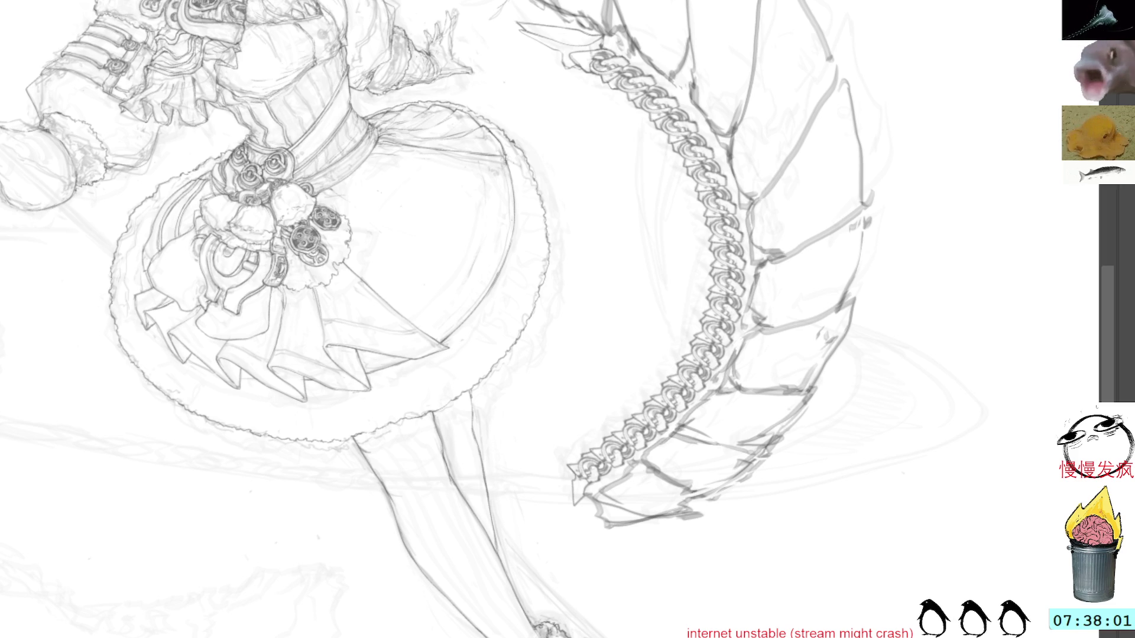
Hide the dark fin outline layer, leaving only the faint fin sketch visible.
key("Delete")
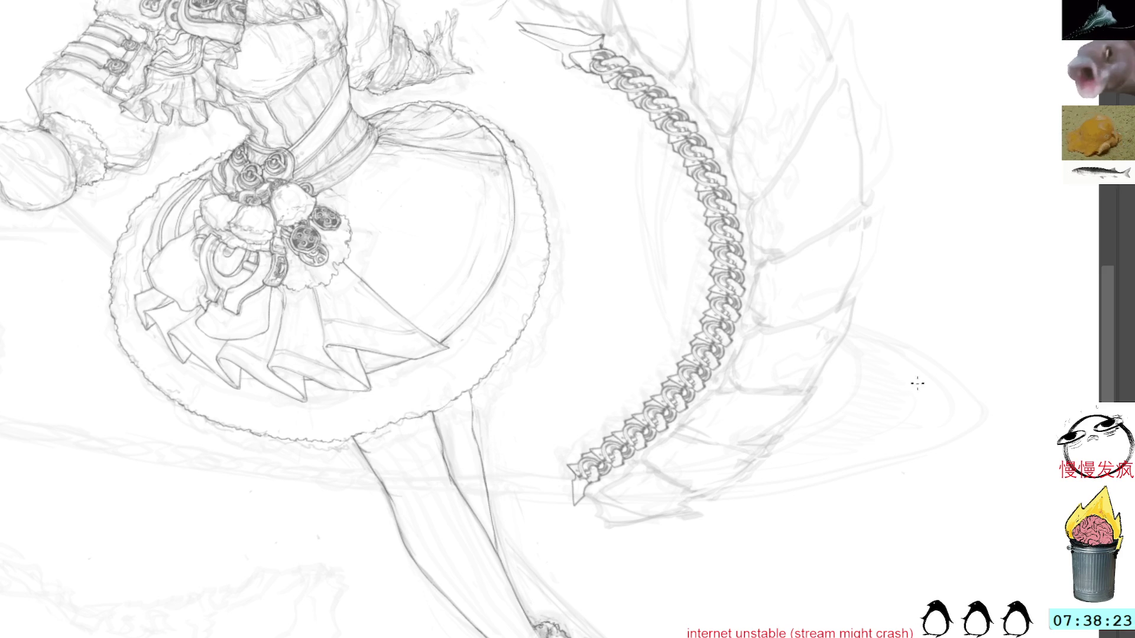
Draw a long diagonal line up from the arrow tip past the face and large fin.
key("Home")
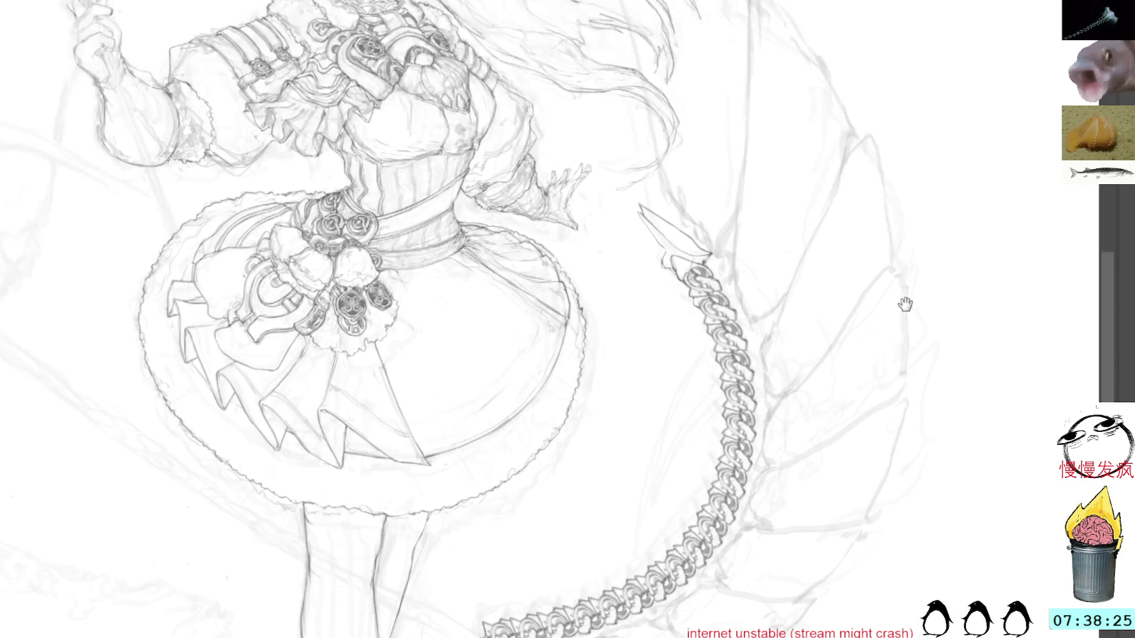
left_click_drag(901, 296, 845, 375)
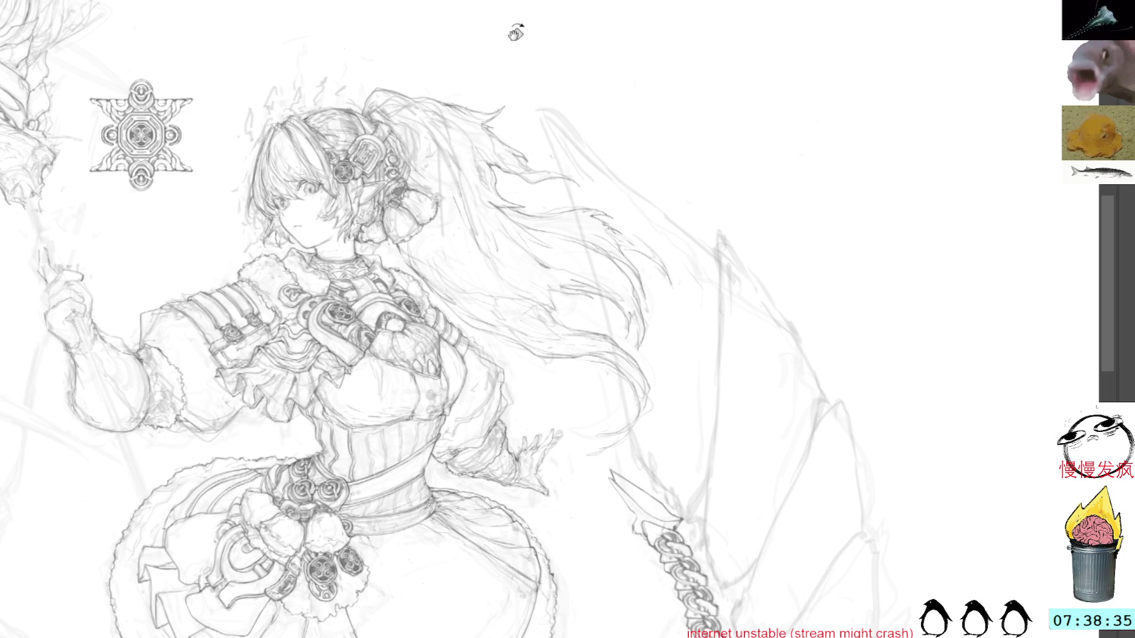
left_click_drag(601, 70, 539, 93)
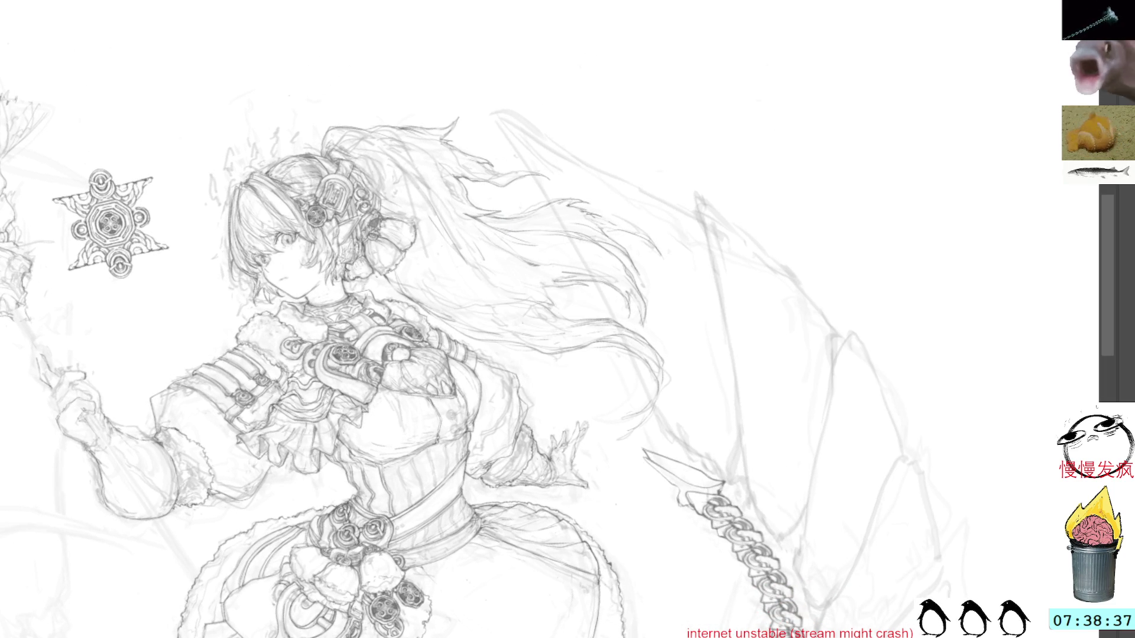
scroll(601, 198, "up", 3)
mouse_move(600, 198)
left_mouse_down()
mouse_move(714, 441)
mouse_move(636, 331)
left_mouse_up()
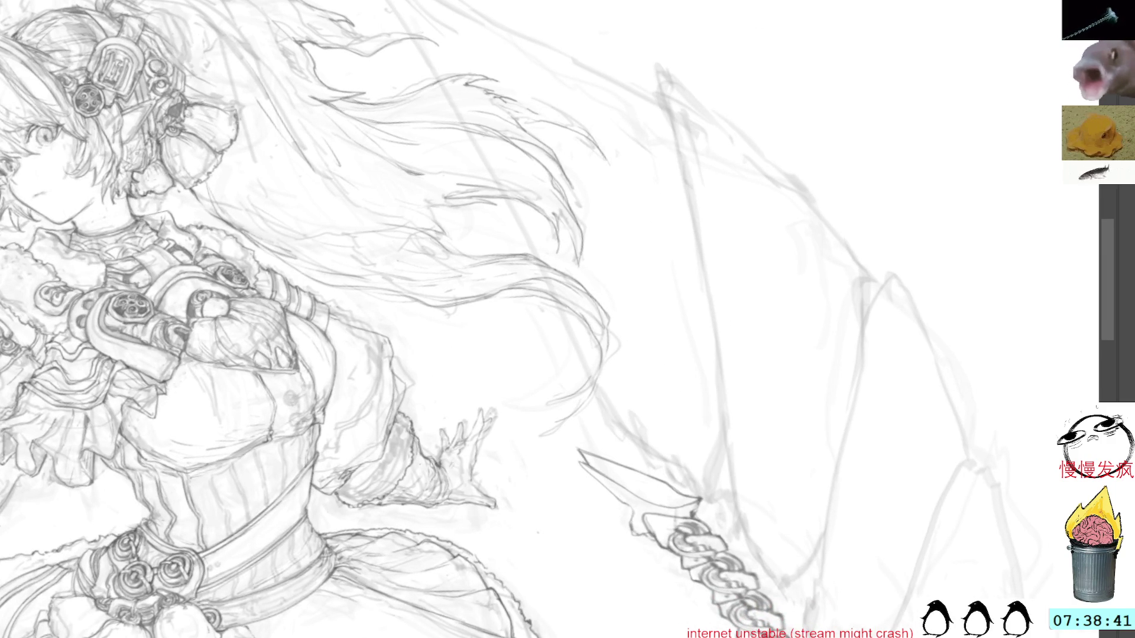
left_click_drag(385, 0, 614, 413)
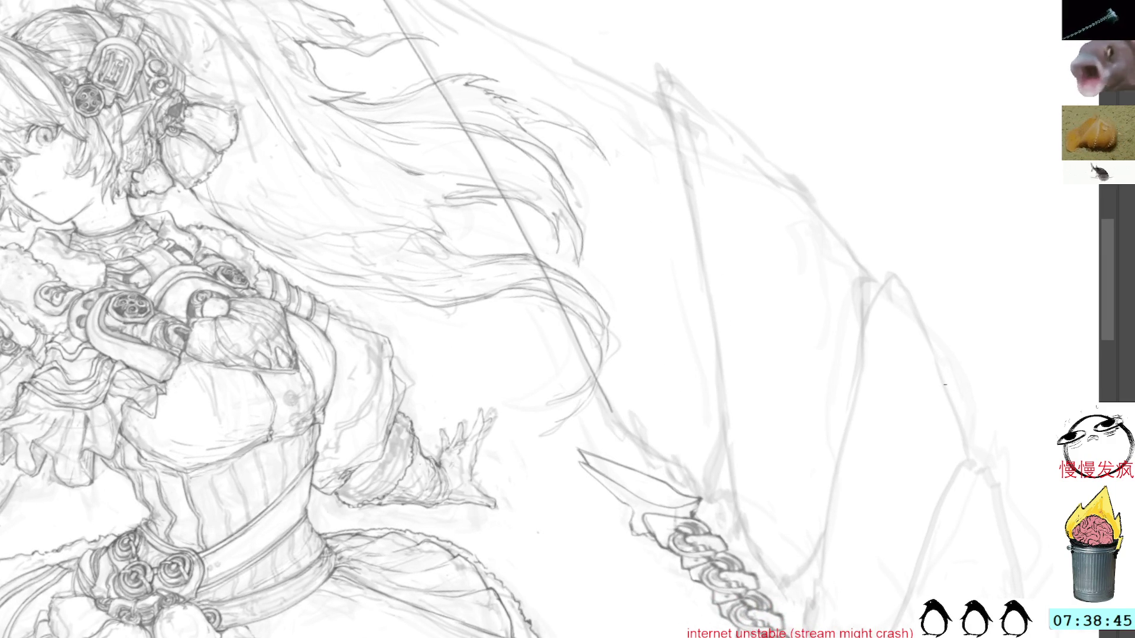
mouse_move(952, 303)
left_mouse_down()
mouse_move(768, 115)
mouse_move(477, 96)
left_mouse_up()
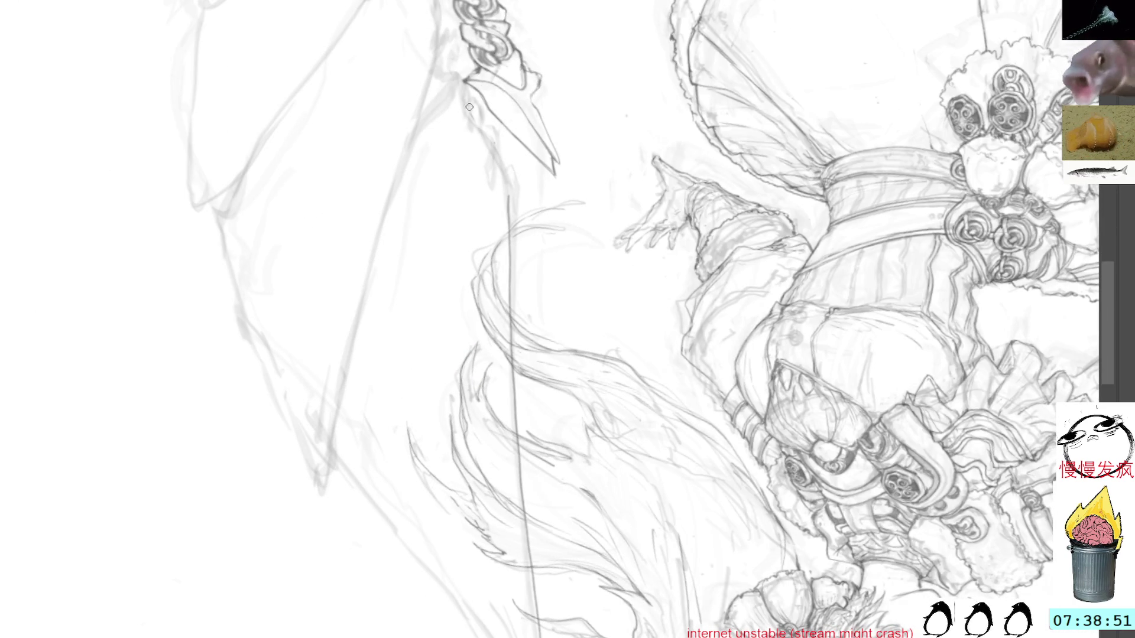
Join the arrowhead to its shaft and draw the long blade edge down past the hair.
mouse_move(494, 140)
left_mouse_down()
mouse_move(510, 207)
mouse_move(496, 77)
left_mouse_up()
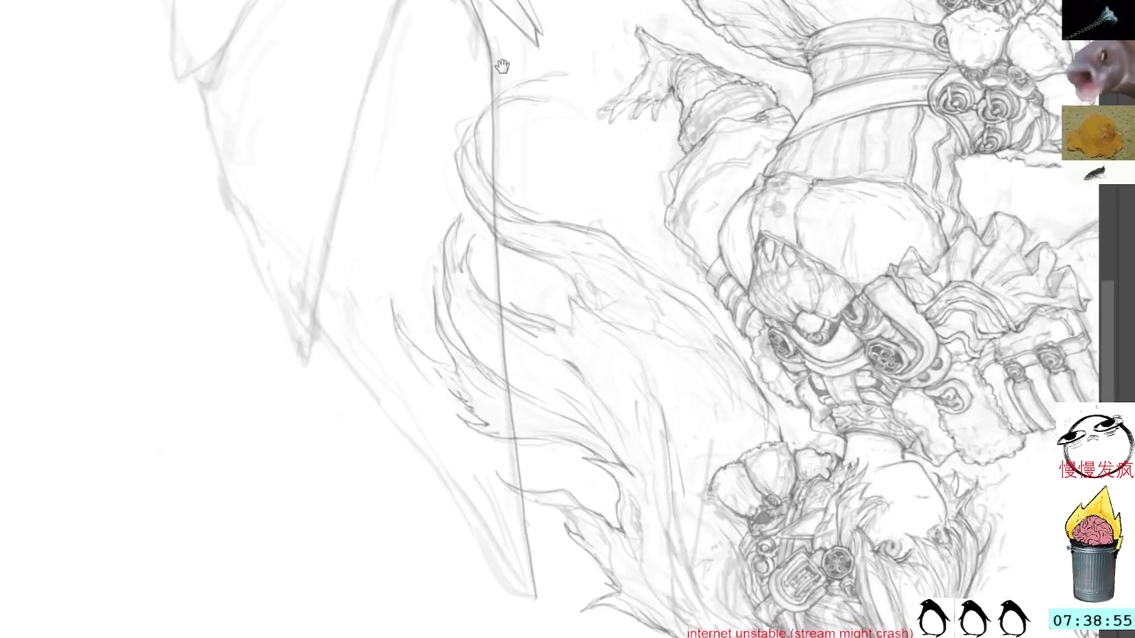
left_click_drag(318, 308, 447, 496)
left_click_drag(365, 390, 534, 595)
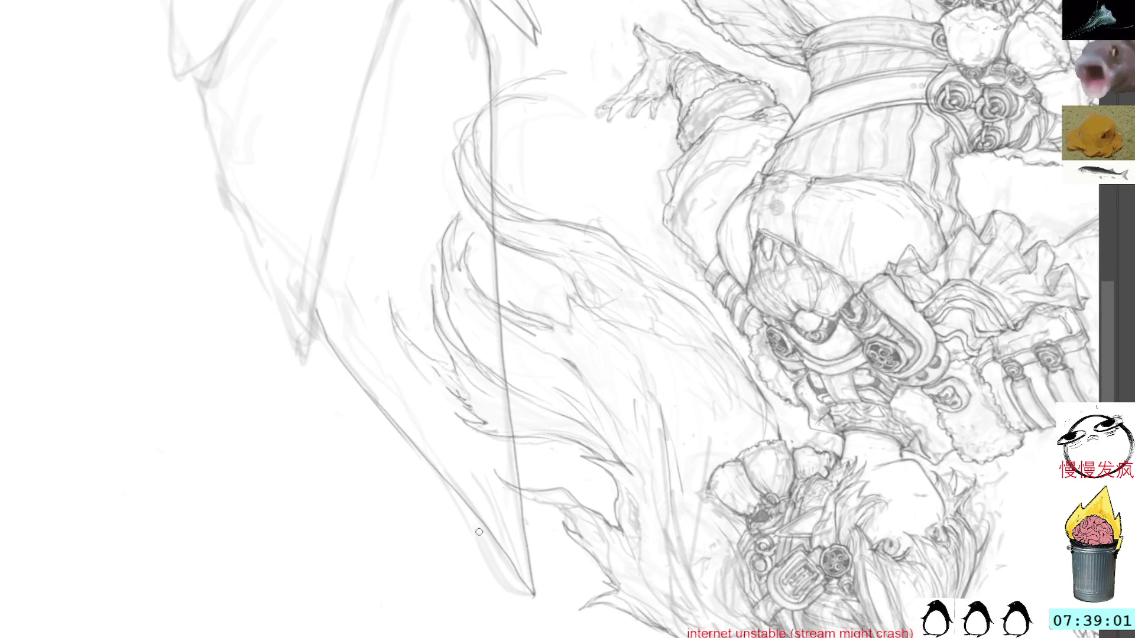
key("ctrl+z")
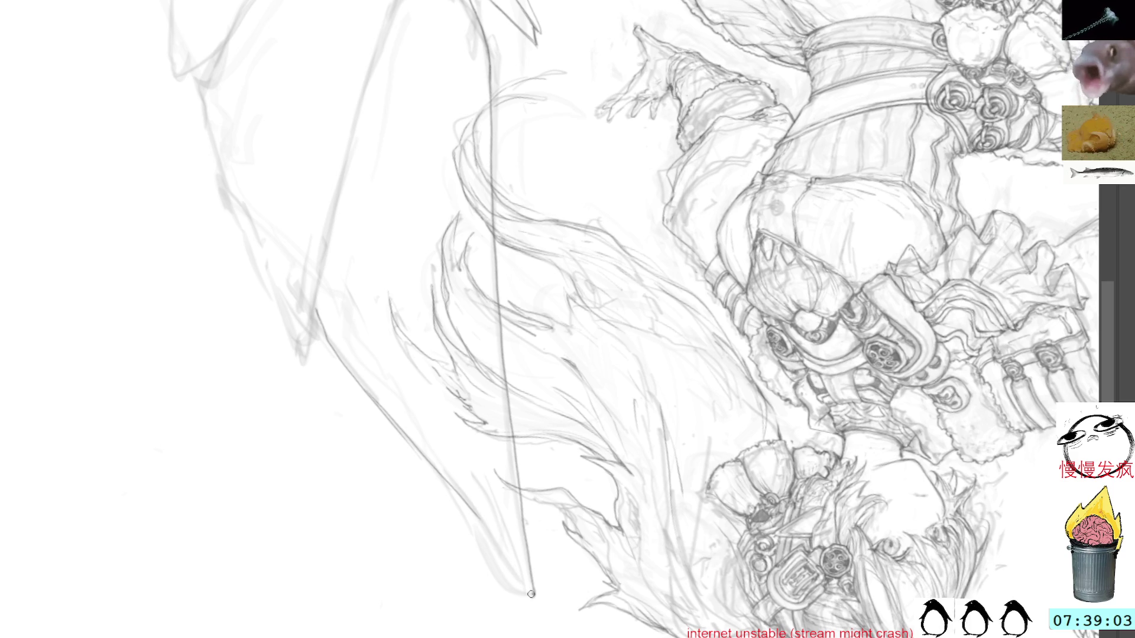
left_click_drag(432, 466, 534, 597)
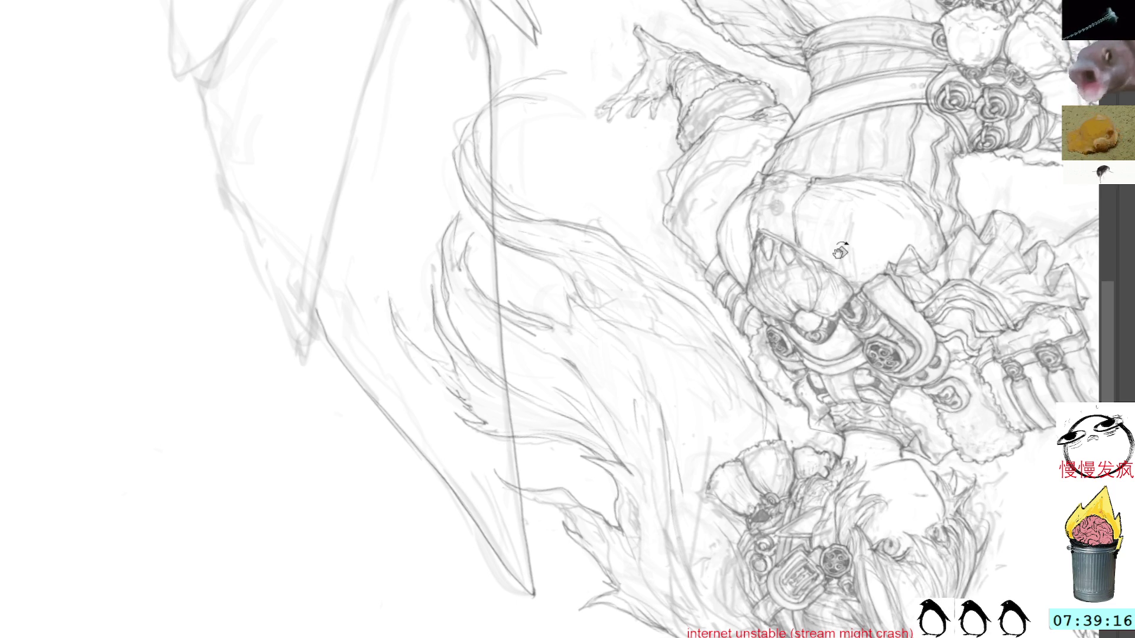
mouse_move(872, 405)
left_mouse_down()
mouse_move(579, 262)
mouse_move(636, 273)
left_mouse_up()
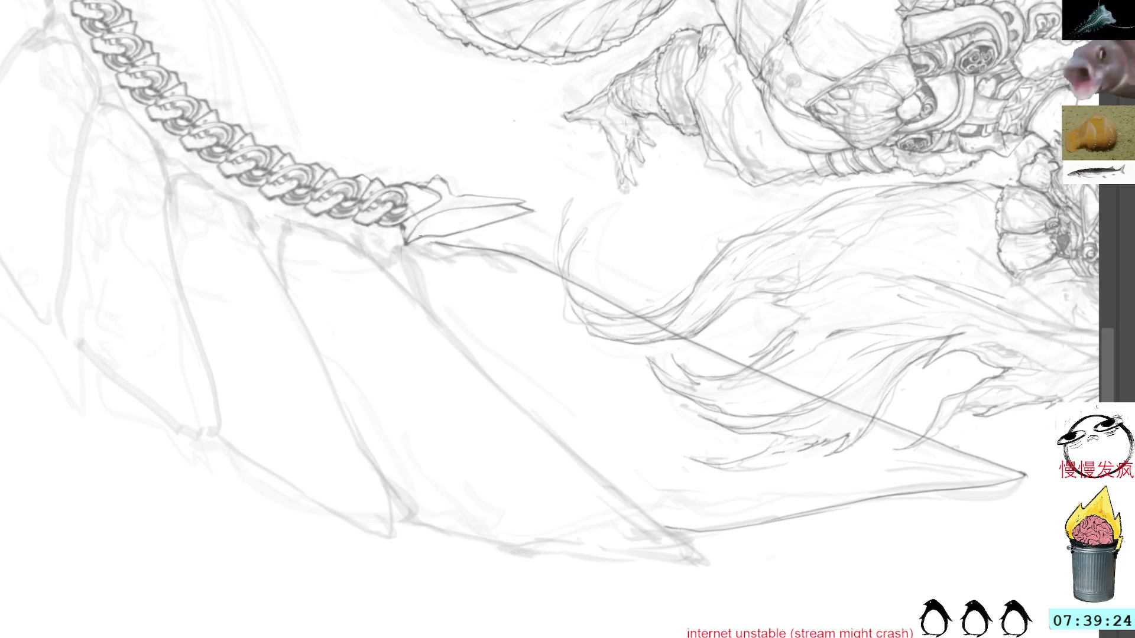
Ink fin edges running down from the chain below the blade joint.
mouse_move(406, 248)
left_mouse_down()
mouse_move(399, 283)
mouse_move(417, 299)
left_mouse_up()
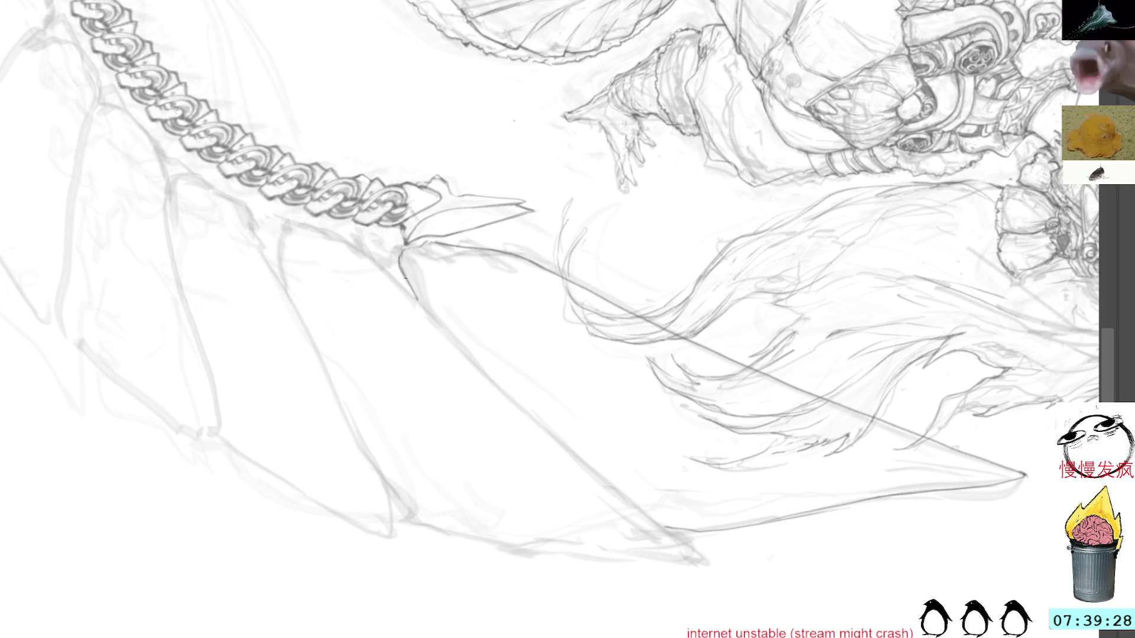
left_click_drag(343, 240, 688, 543)
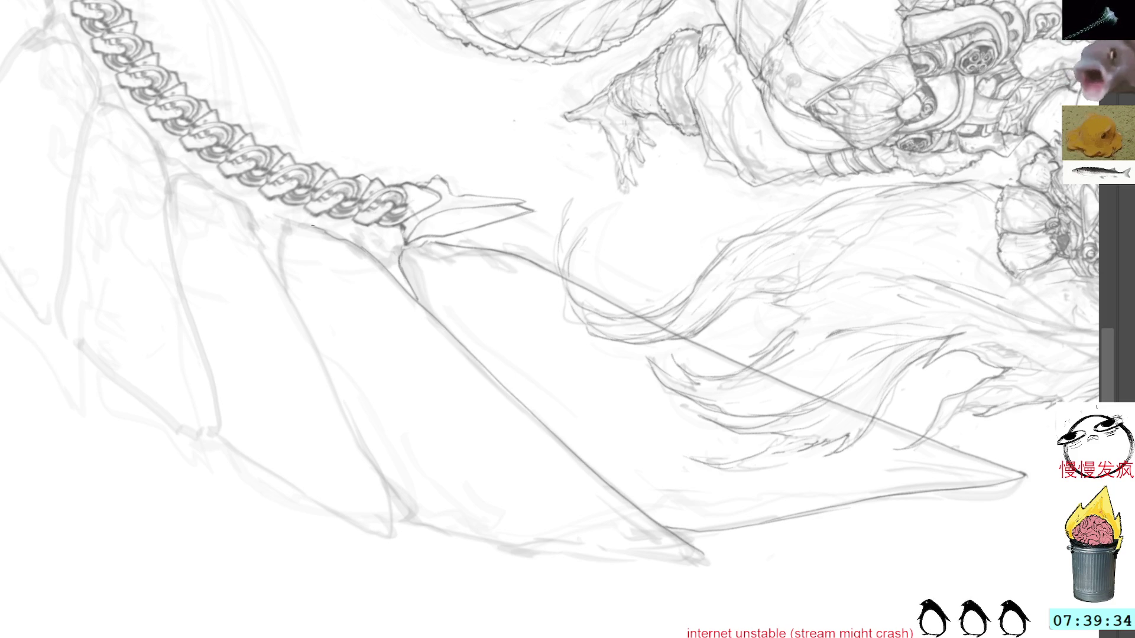
left_click_drag(285, 225, 282, 270)
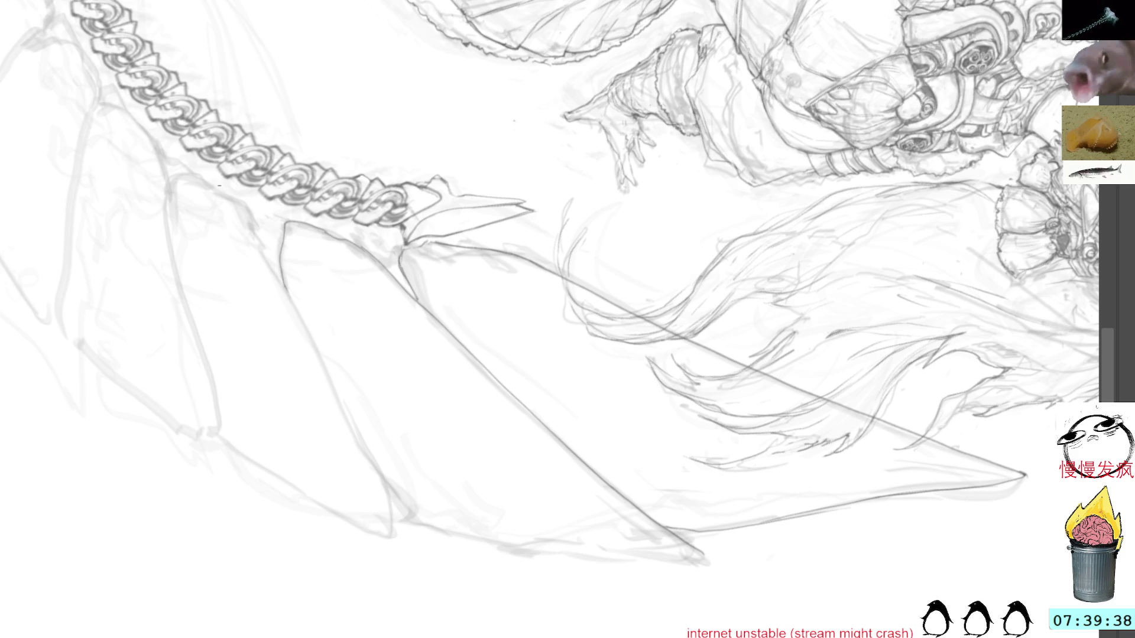
left_click_drag(224, 193, 273, 267)
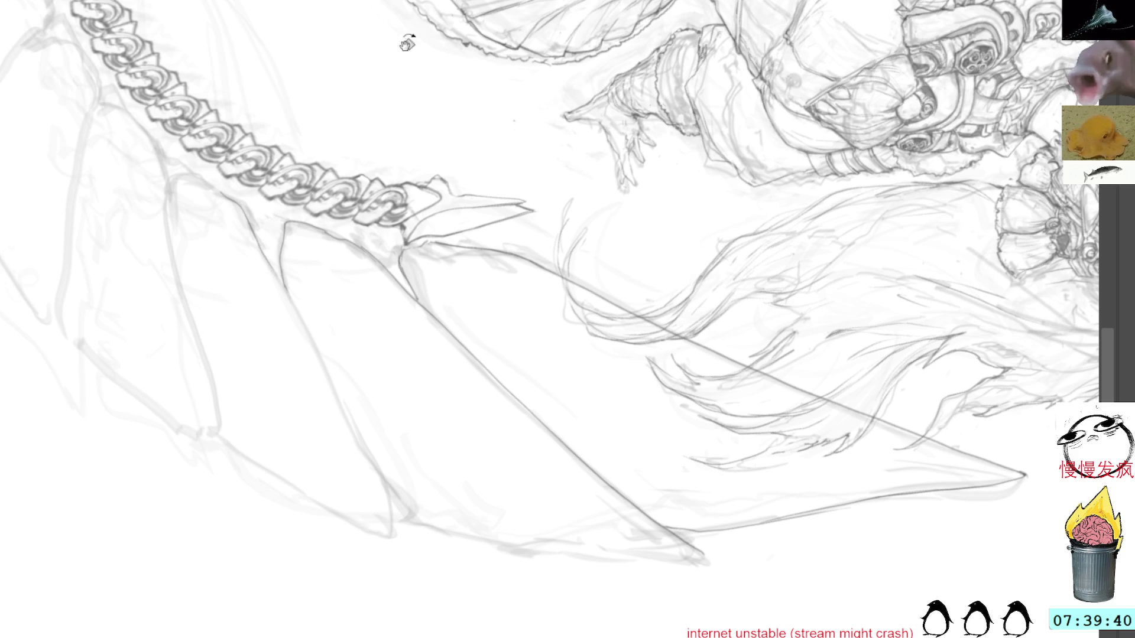
left_click_drag(378, 34, 263, 123)
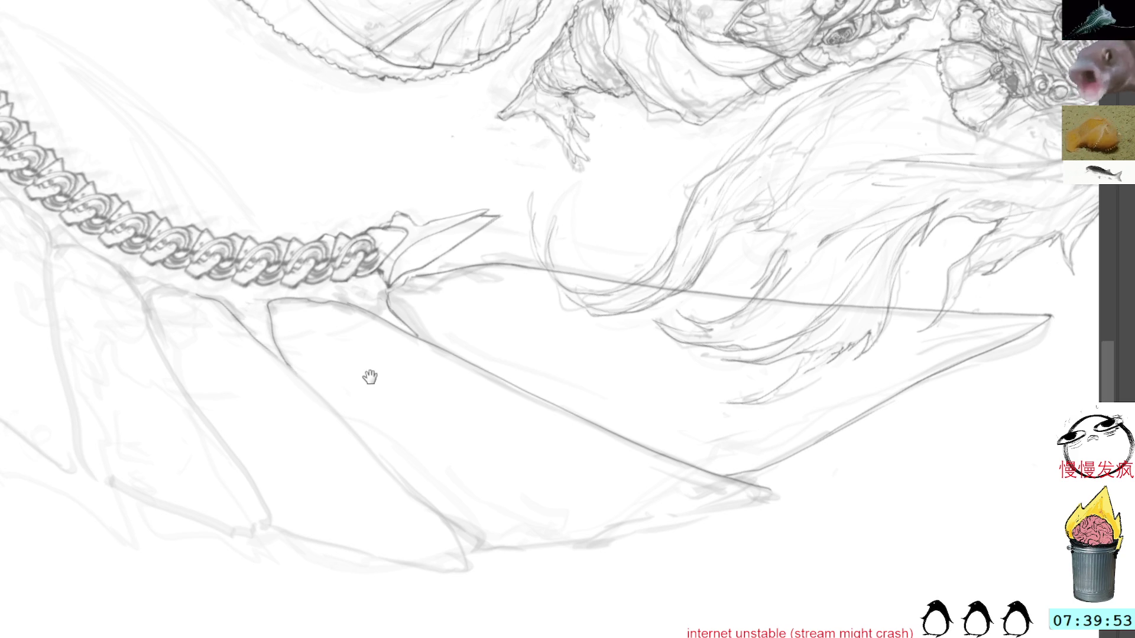
Ink the large fin's long lower edge to its point and the middle fin edges.
left_click_drag(368, 375, 444, 397)
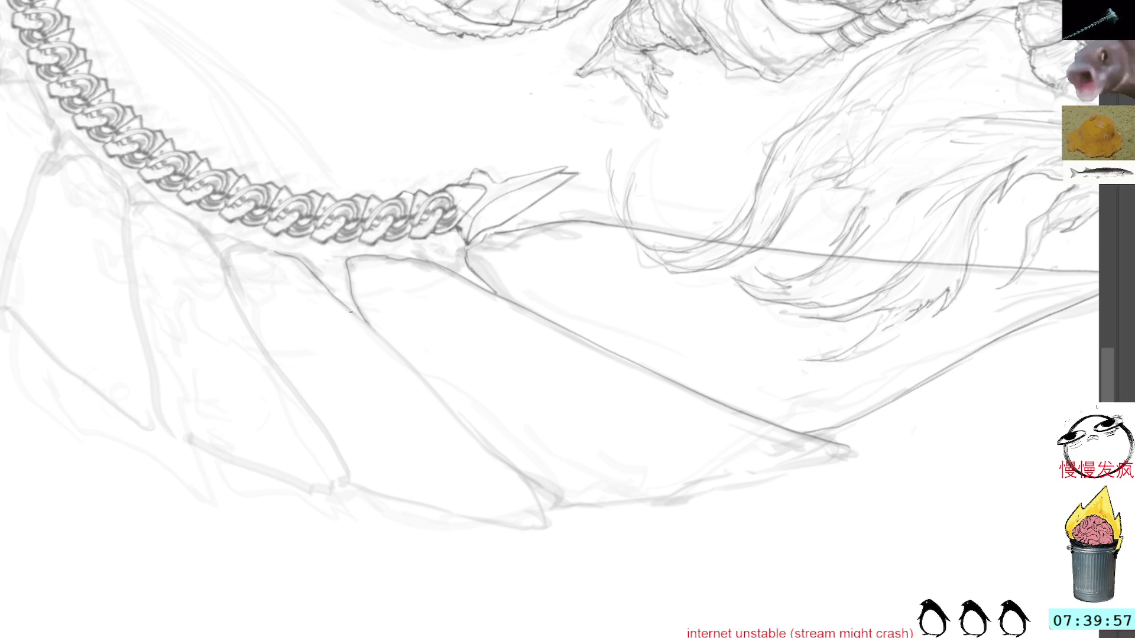
left_click_drag(361, 322, 553, 495)
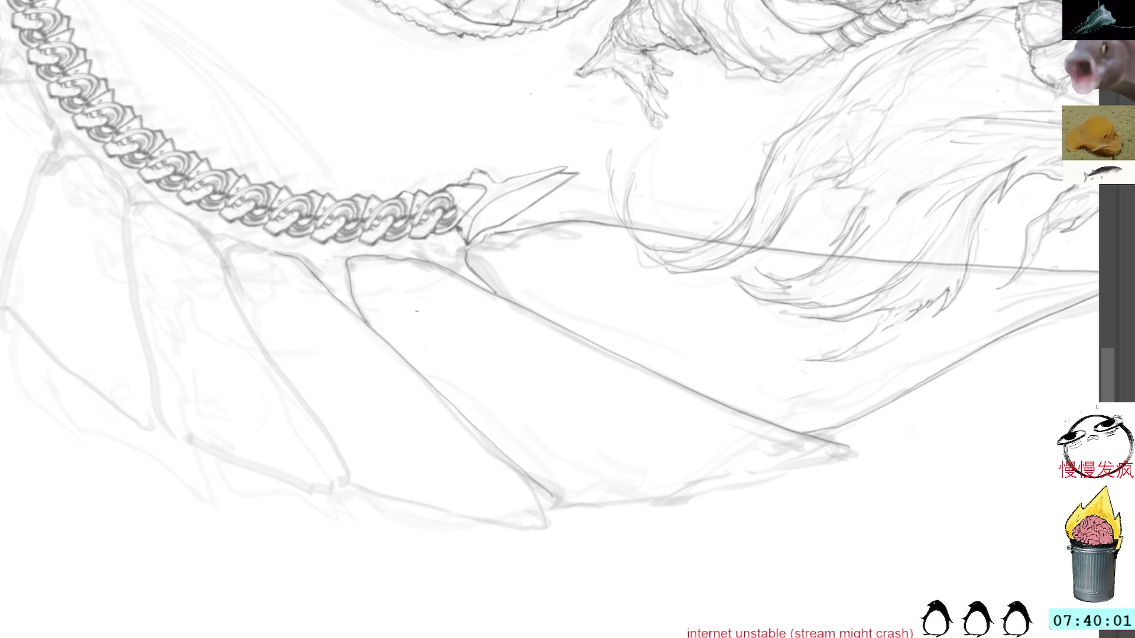
left_click_drag(535, 482, 576, 521)
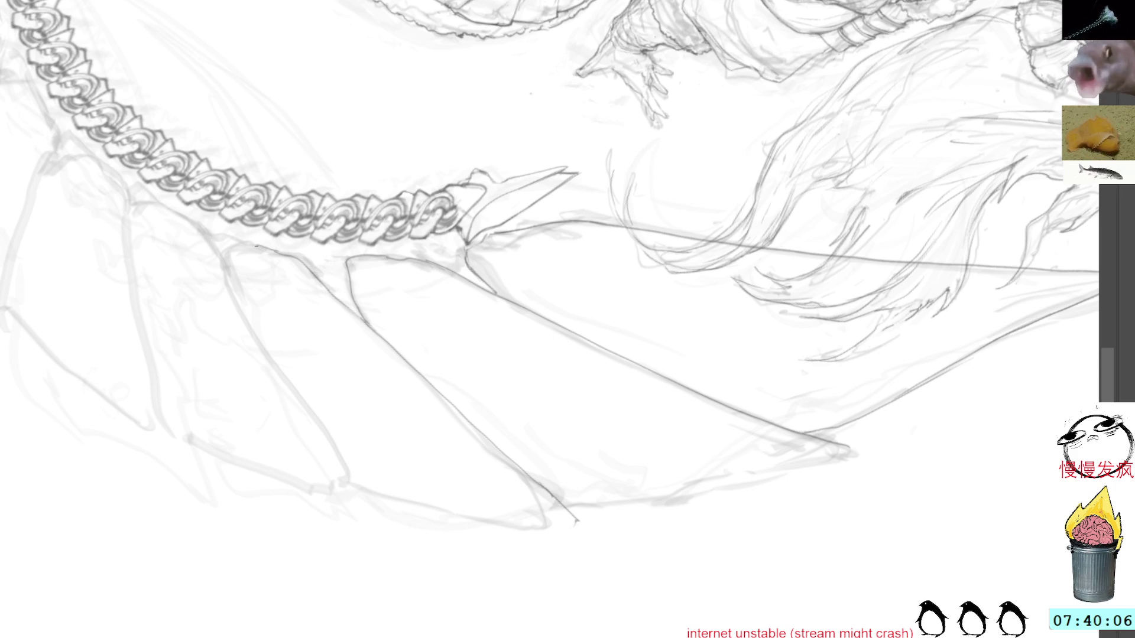
mouse_move(254, 242)
left_mouse_down()
mouse_move(237, 263)
mouse_move(239, 307)
left_mouse_up()
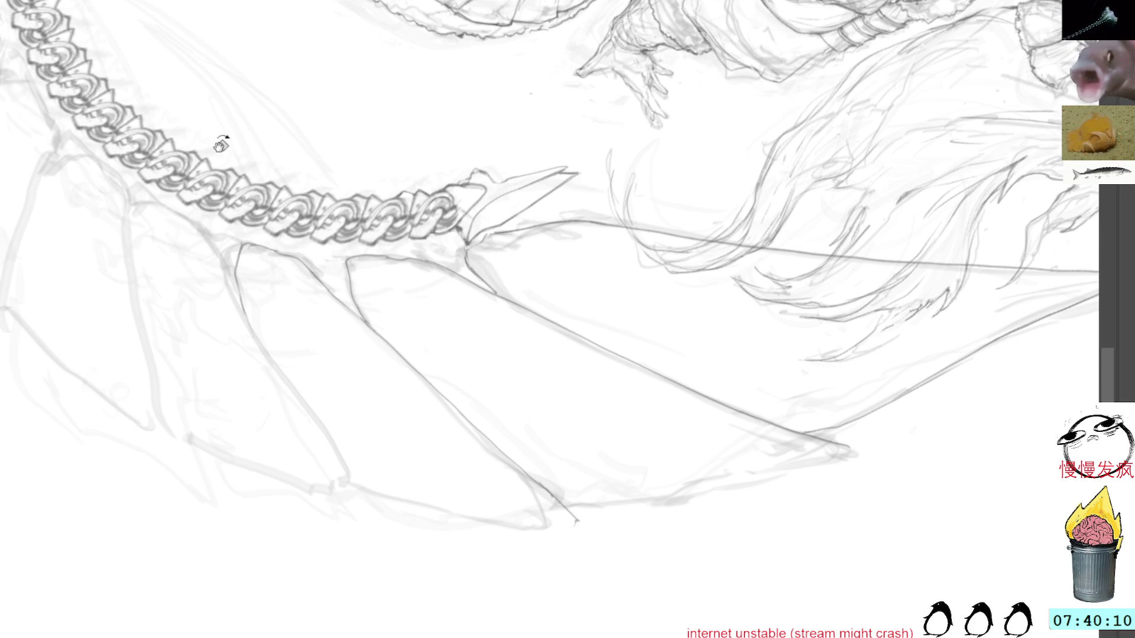
mouse_move(168, 207)
left_mouse_down()
mouse_move(218, 257)
mouse_move(236, 305)
left_mouse_up()
left_click_drag(344, 75, 266, 45)
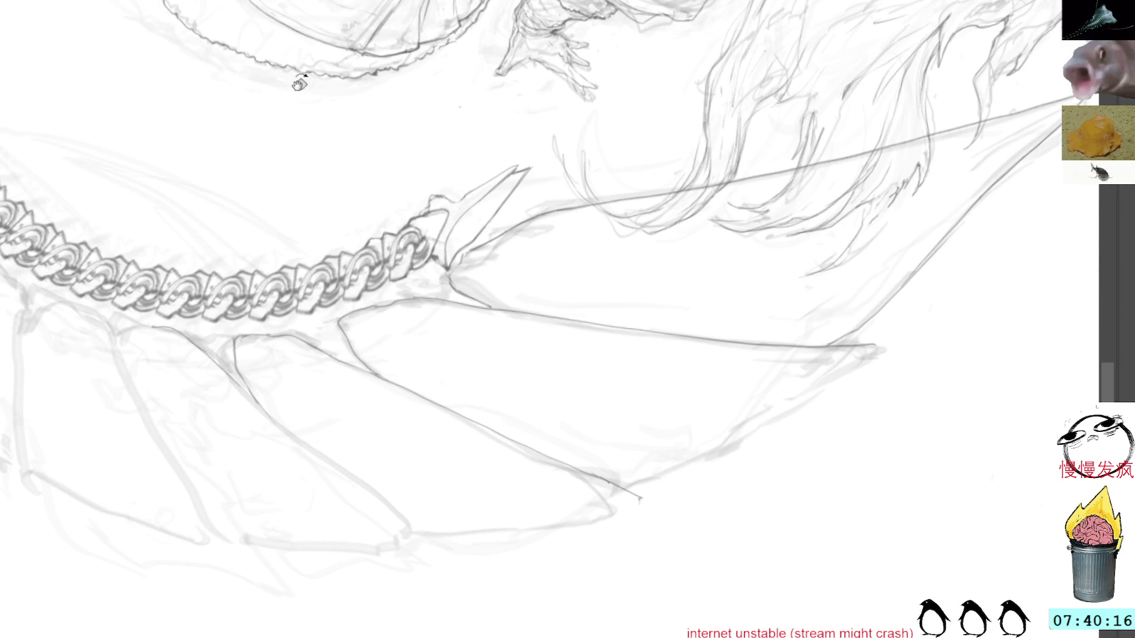
Darken the large fin's lower edge to its tip and two ribs below the chain.
left_click_drag(302, 83, 246, 193)
left_click_drag(366, 360, 426, 206)
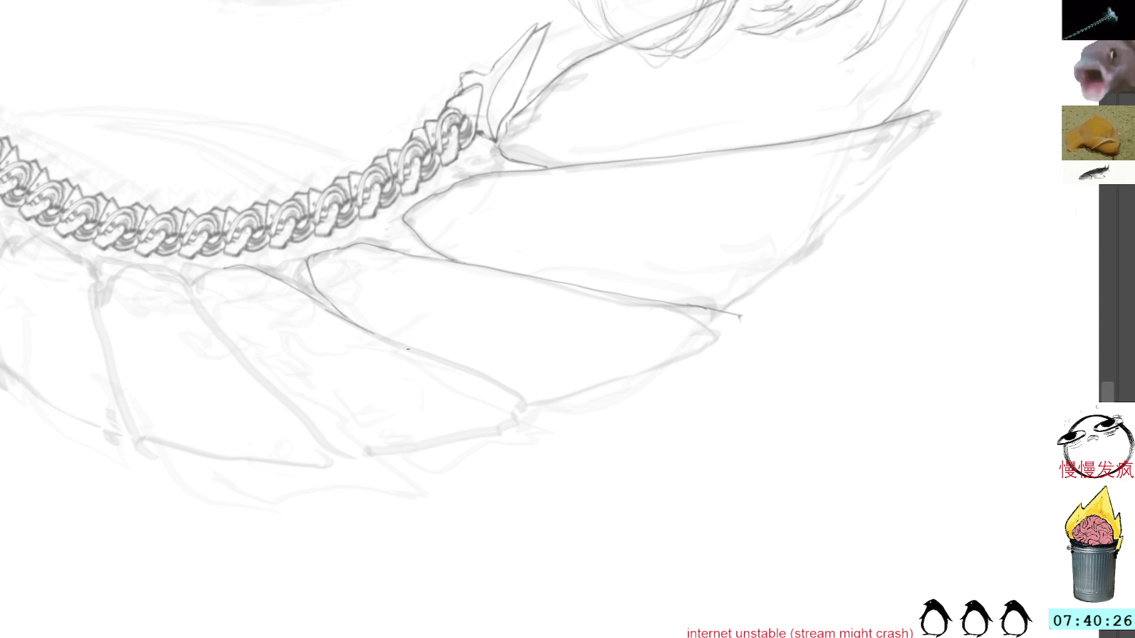
left_click_drag(362, 326, 534, 403)
left_click_drag(478, 374, 552, 412)
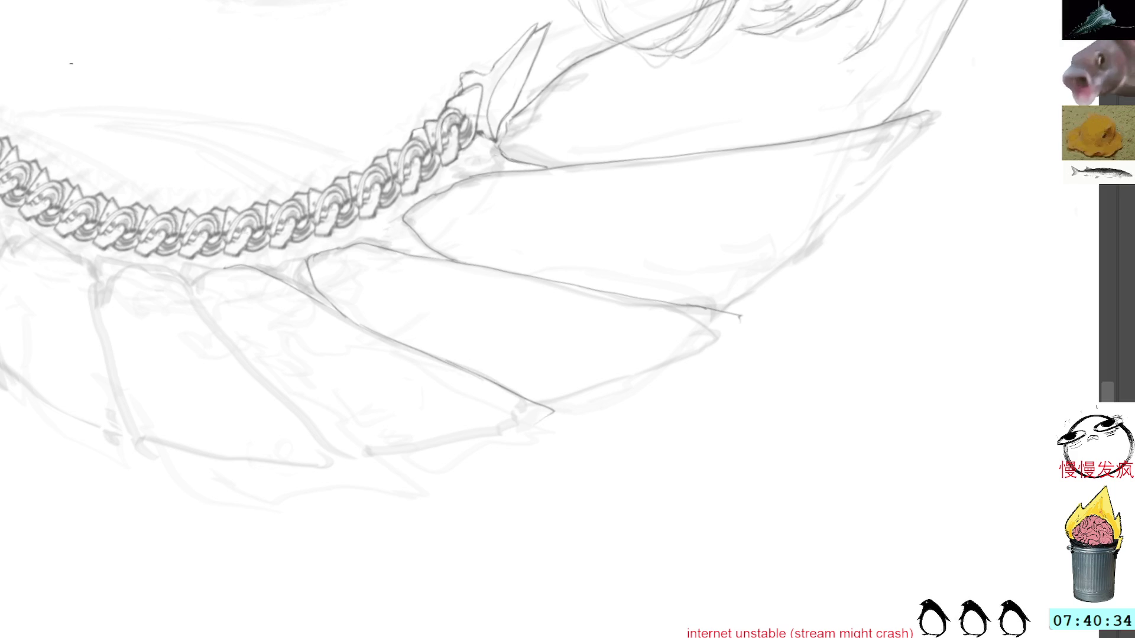
left_click_drag(145, 272, 294, 413)
left_click_drag(252, 363, 351, 473)
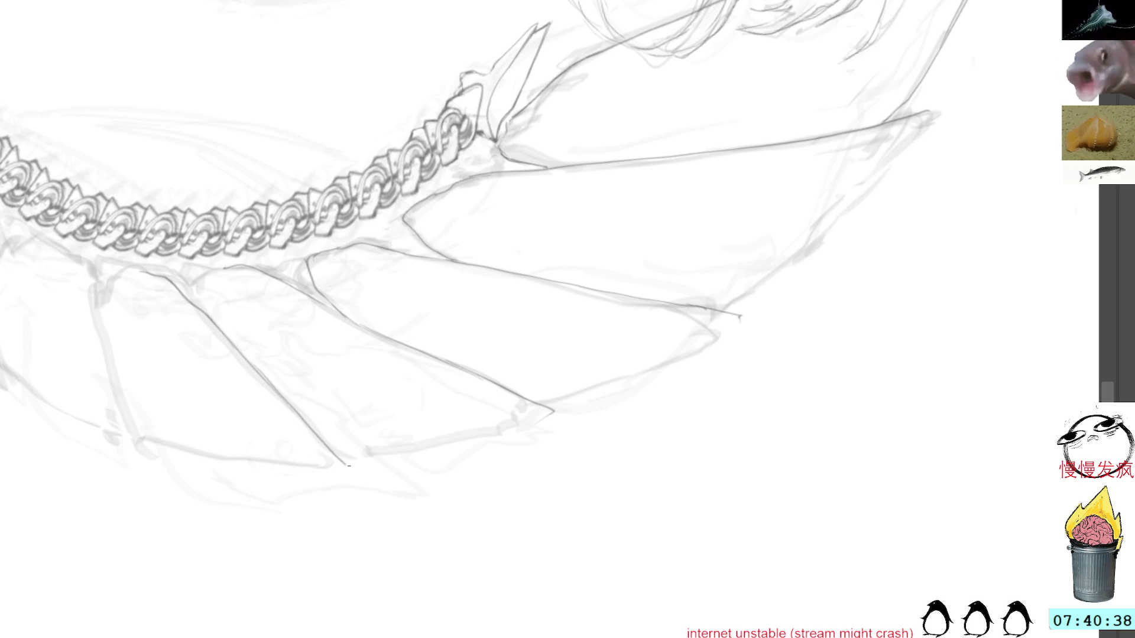
mouse_move(523, 367)
left_mouse_down()
mouse_move(704, 170)
mouse_move(729, 286)
left_mouse_up()
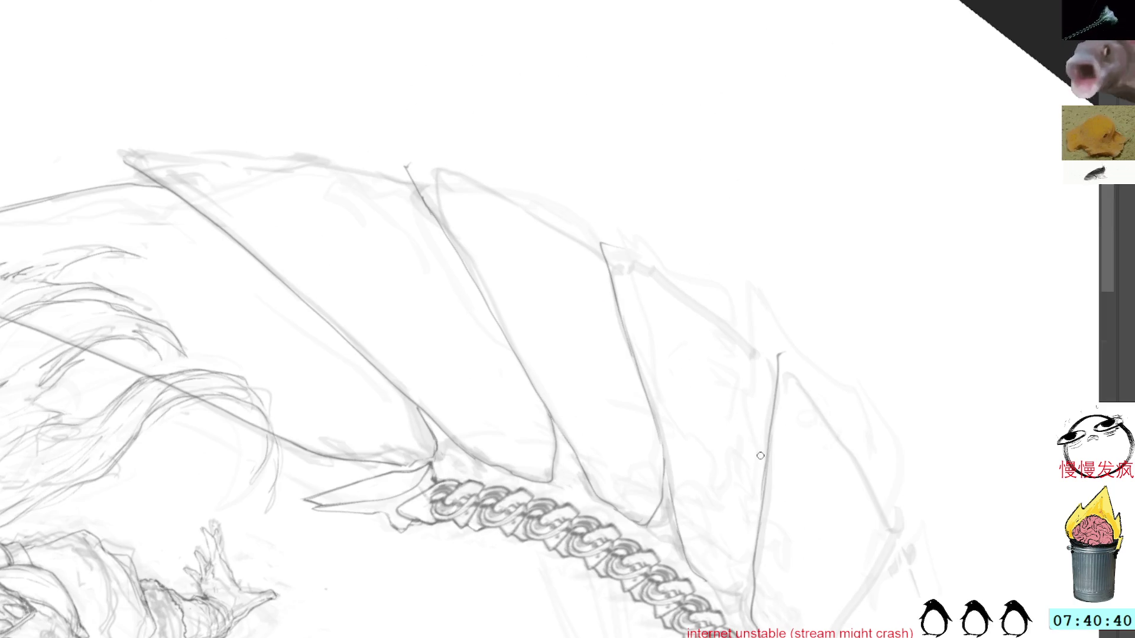
Ink a rib line and the edge down from the upper fin's tip, redoing one bad stroke.
left_click_drag(770, 447, 756, 537)
mouse_move(697, 357)
left_mouse_down()
mouse_move(767, 221)
mouse_move(640, 162)
left_mouse_up()
mouse_move(566, 117)
left_mouse_down()
mouse_move(584, 132)
mouse_move(600, 190)
left_mouse_up()
key("ctrl+z")
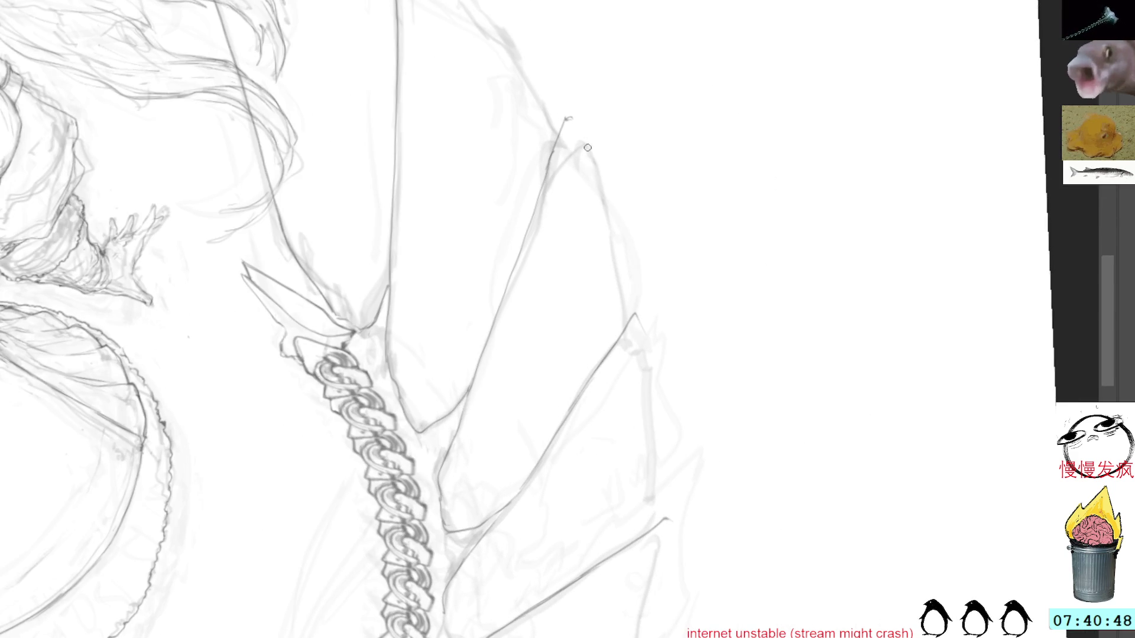
left_click_drag(564, 121, 600, 185)
left_click_drag(587, 144, 625, 326)
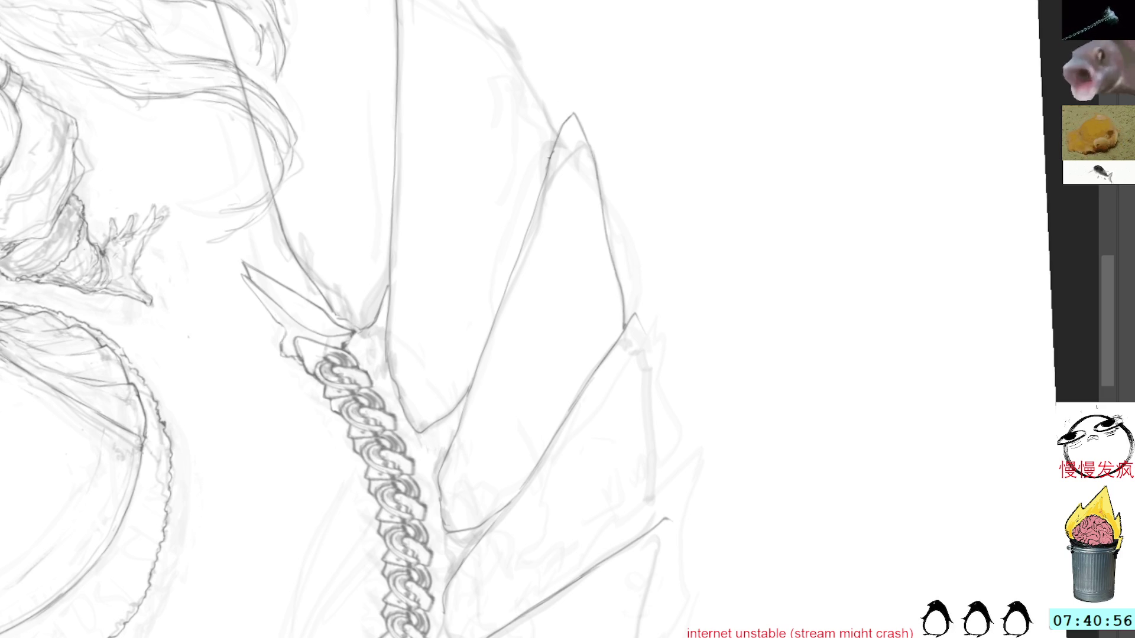
Ink the next fin's right edge from its tip down toward the chain links.
left_click_drag(674, 126, 562, 97)
left_click_drag(693, 325, 643, 236)
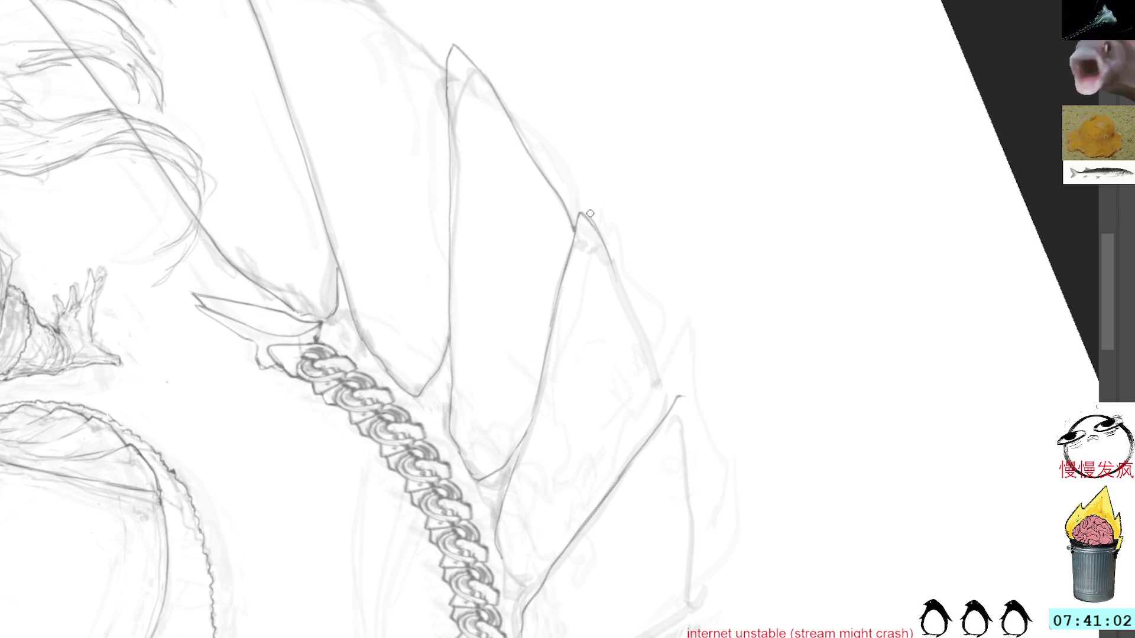
left_click_drag(589, 220, 662, 413)
left_click_drag(641, 347, 634, 314)
mouse_move(692, 393)
left_mouse_down()
mouse_move(684, 324)
mouse_move(648, 220)
mouse_move(654, 309)
left_mouse_up()
mouse_move(654, 264)
left_mouse_down()
mouse_move(659, 390)
mouse_move(647, 432)
left_mouse_up()
mouse_move(742, 286)
left_mouse_down()
mouse_move(732, 326)
mouse_move(623, 228)
mouse_move(727, 309)
mouse_move(752, 243)
mouse_move(613, 202)
mouse_move(544, 404)
left_mouse_up()
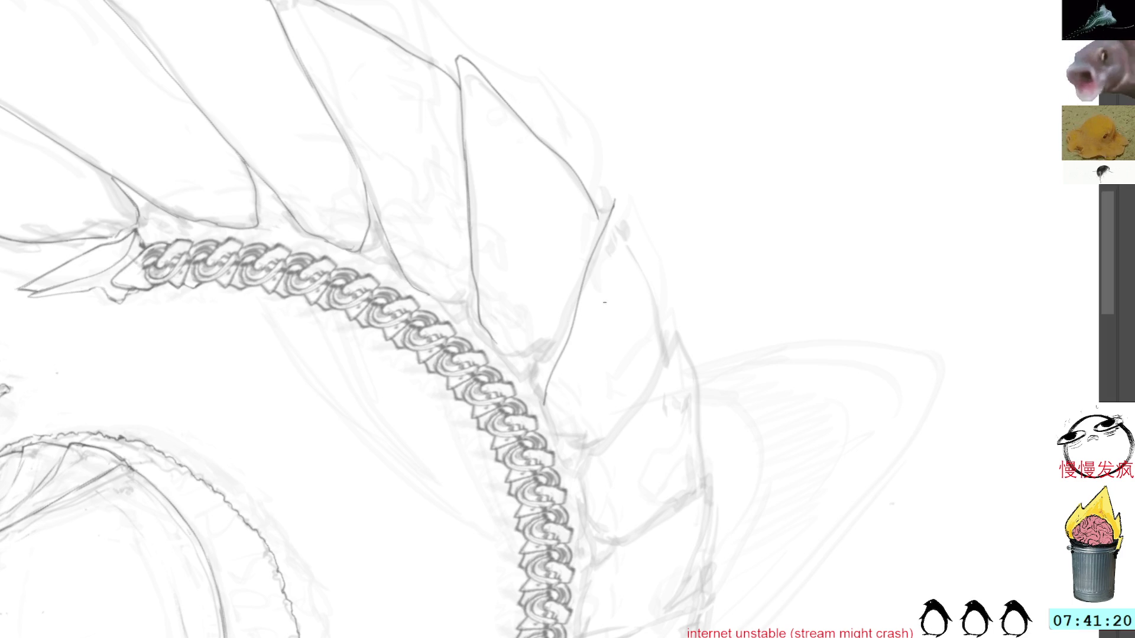
left_click_drag(705, 177, 914, 353)
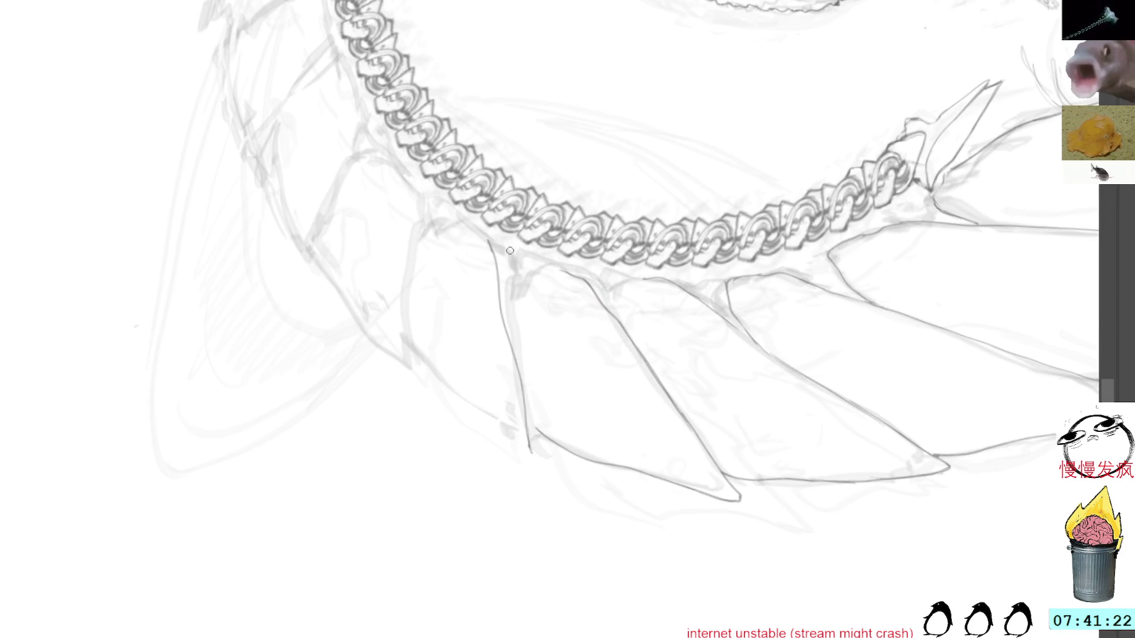
Replace the rough fin stroke beside the chain links with clean short strokes.
left_click_drag(477, 230, 512, 368)
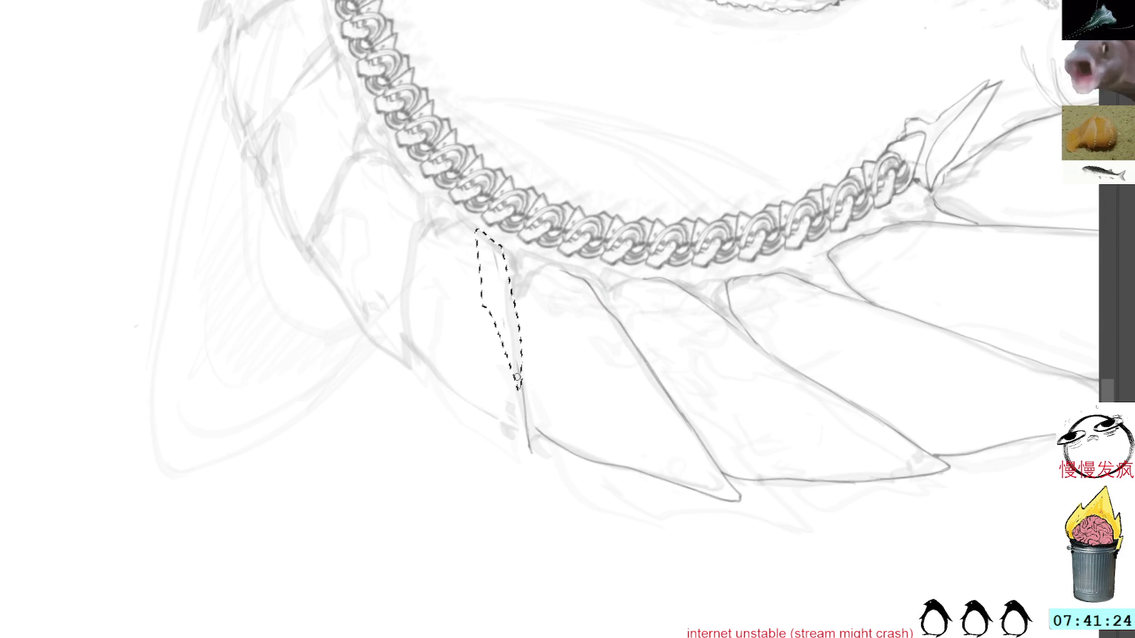
key("ctrl+d")
mouse_move(482, 235)
left_mouse_down()
mouse_move(506, 270)
mouse_move(520, 390)
left_mouse_up()
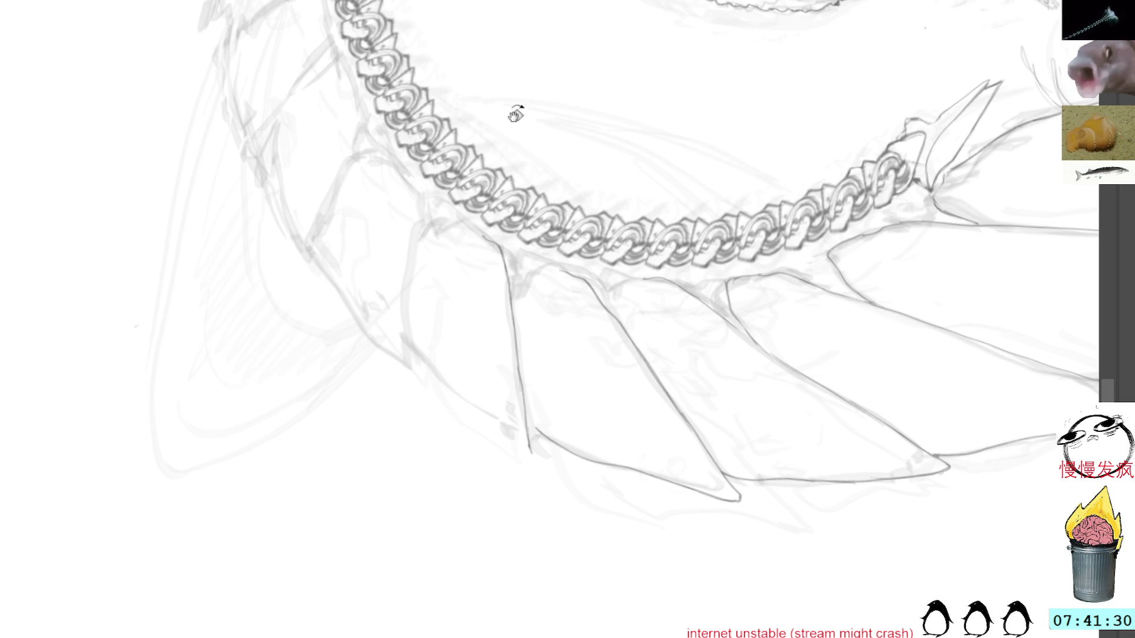
Add a fin divider line just below the chain links, redrawing it once.
left_click_drag(536, 52, 431, 71)
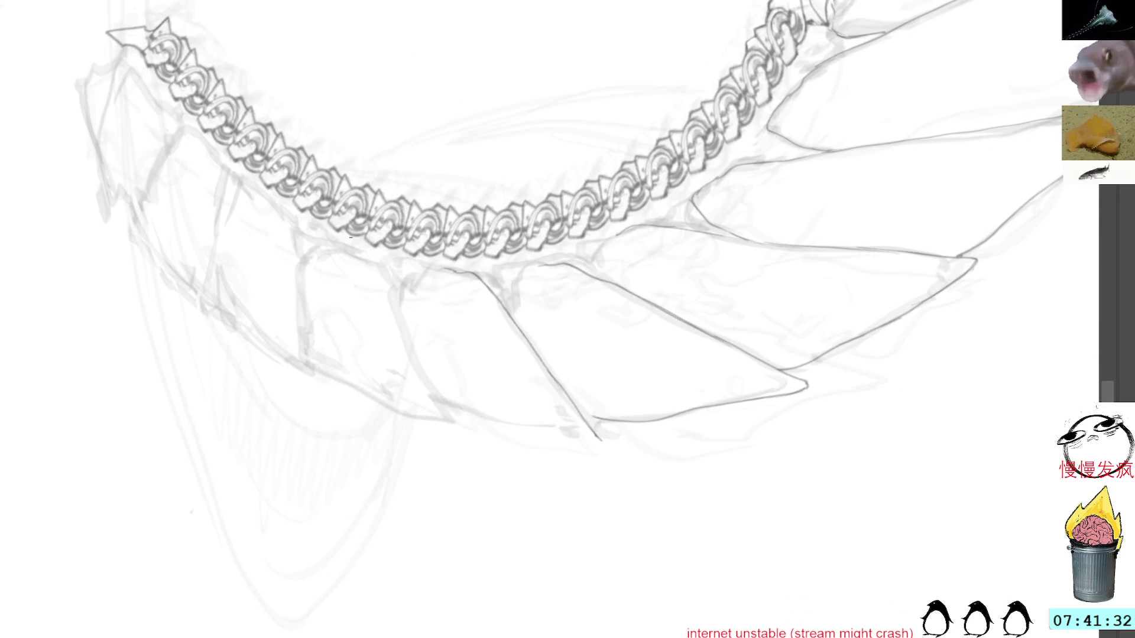
left_click_drag(362, 253, 395, 299)
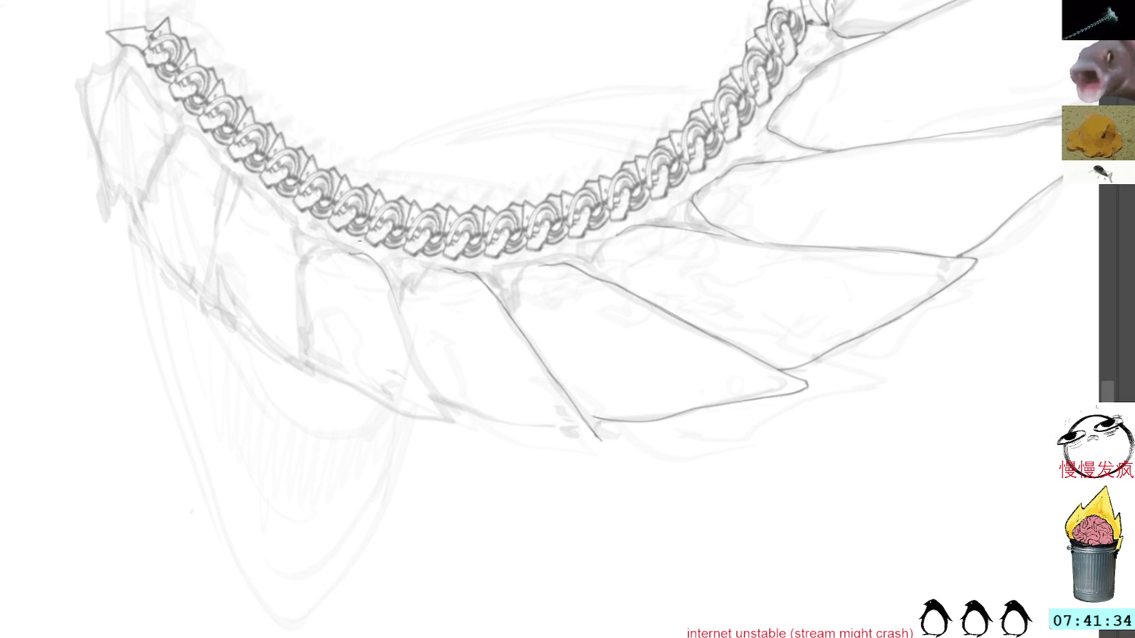
key("ctrl+z")
left_click_drag(366, 255, 454, 424)
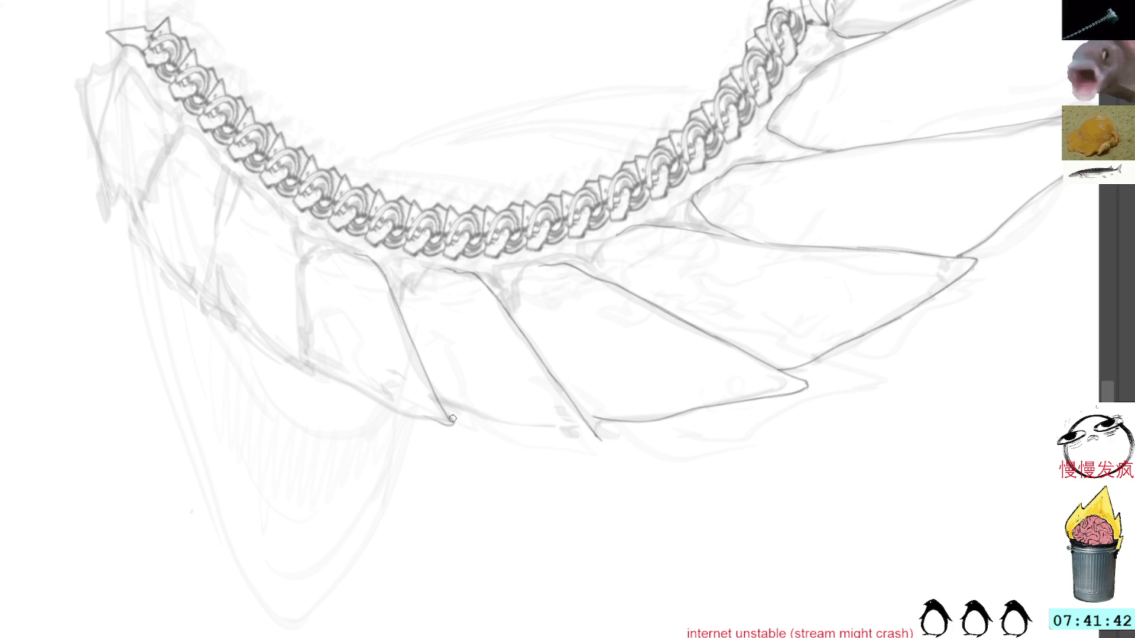
left_click_drag(387, 152, 306, 29)
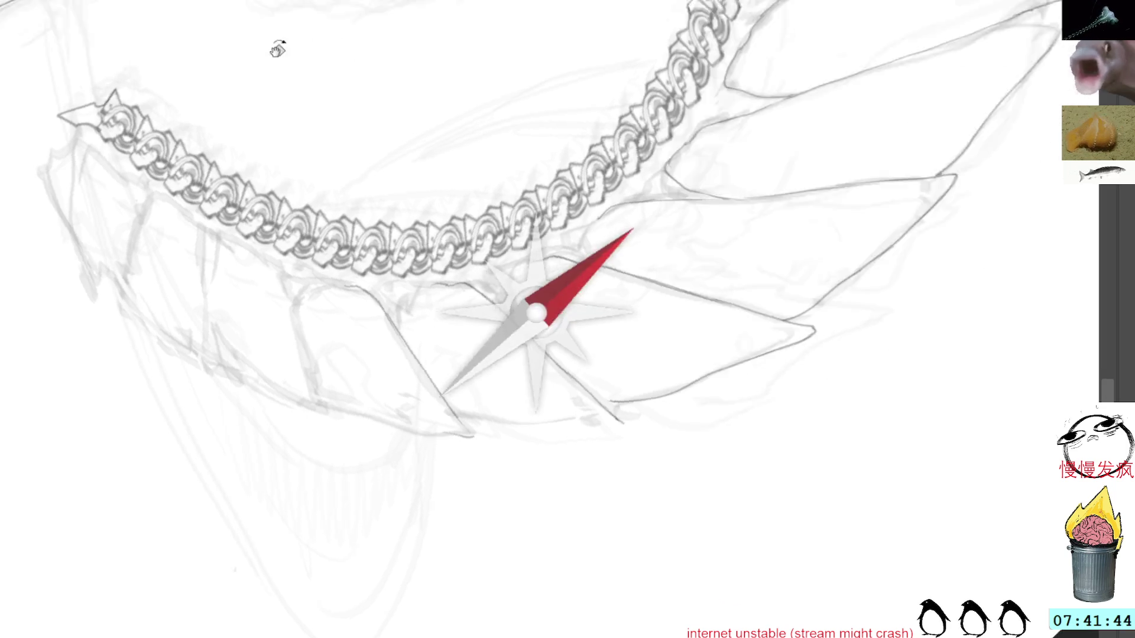
Draw curving and diagonal fin divider lines under the chain, redrawing the long diagonal one.
left_click_drag(264, 324, 361, 465)
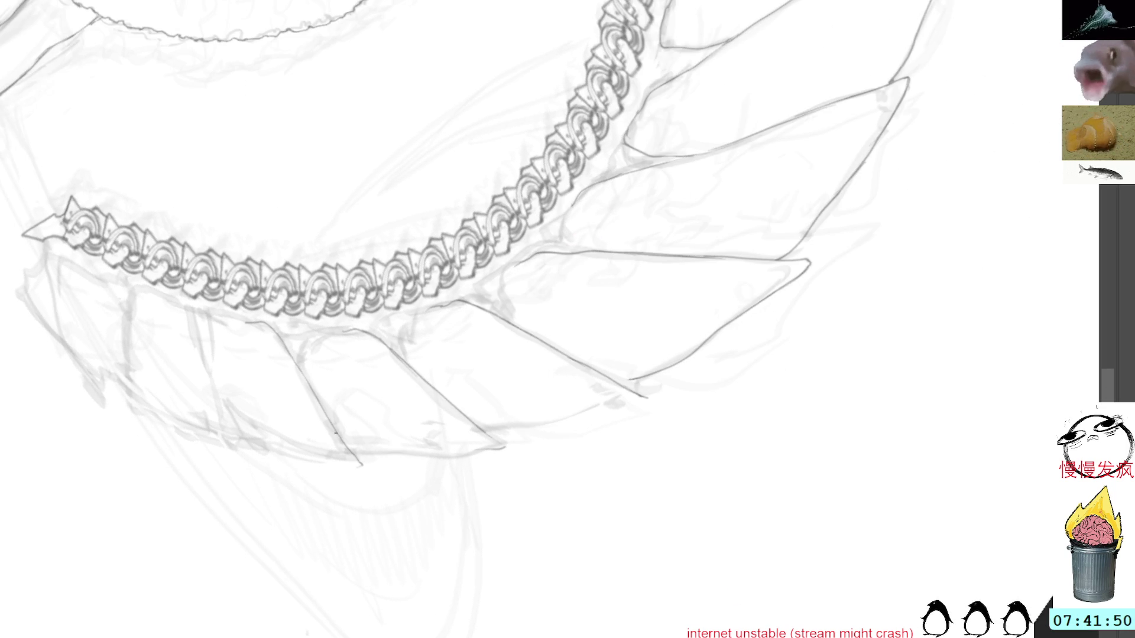
left_click_drag(368, 86, 278, 218)
left_click_drag(210, 476, 373, 572)
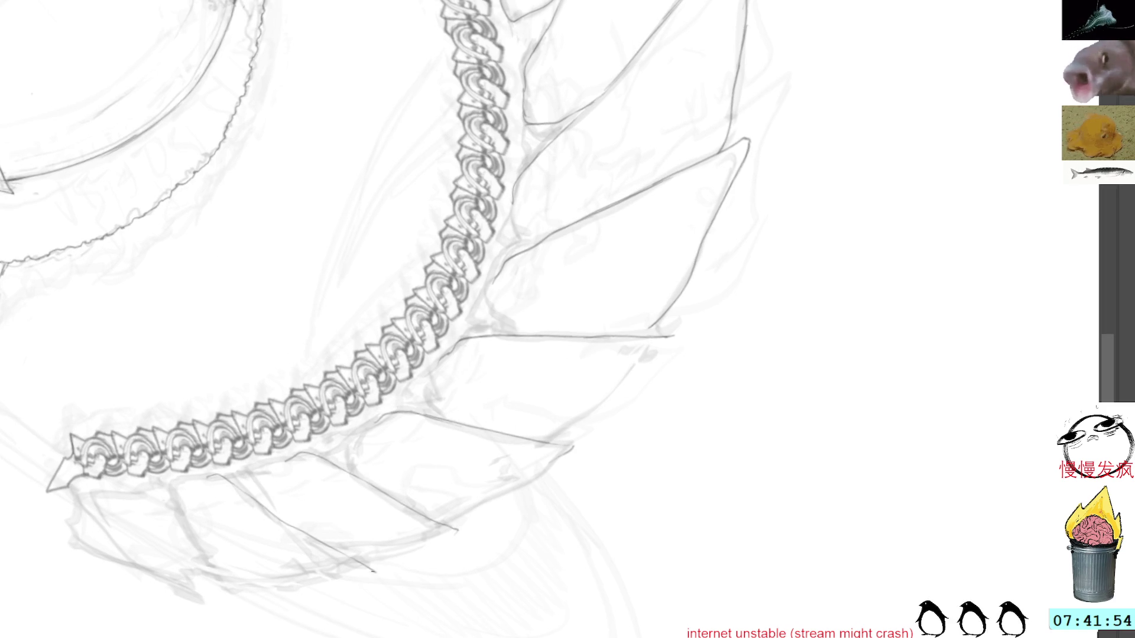
key("ctrl+z")
key("ctrl+z")
key("ctrl+z")
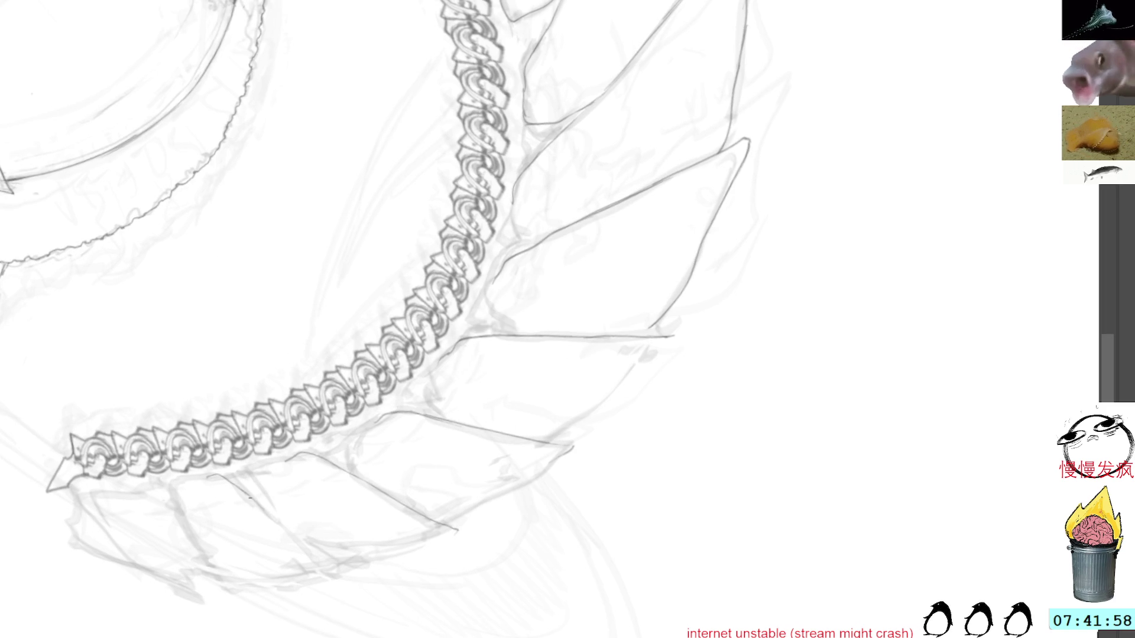
left_click_drag(224, 477, 349, 566)
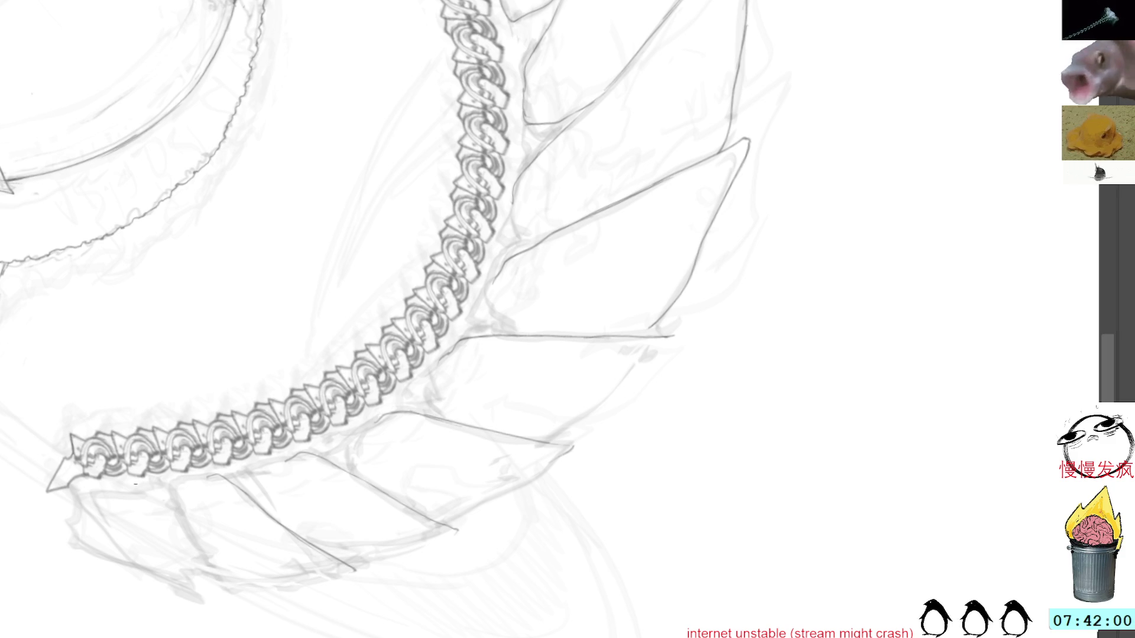
left_click_drag(149, 484, 243, 590)
mouse_move(138, 487)
left_mouse_down()
mouse_move(113, 488)
mouse_move(99, 512)
left_mouse_up()
Add a stroke along an upper fin edge.
mouse_move(457, 594)
left_mouse_down()
mouse_move(722, 413)
mouse_move(640, 248)
mouse_move(792, 438)
mouse_move(728, 494)
mouse_move(846, 314)
left_mouse_up()
mouse_move(869, 355)
left_mouse_down()
mouse_move(856, 228)
mouse_move(913, 218)
left_mouse_up()
left_click_drag(459, 72, 442, 114)
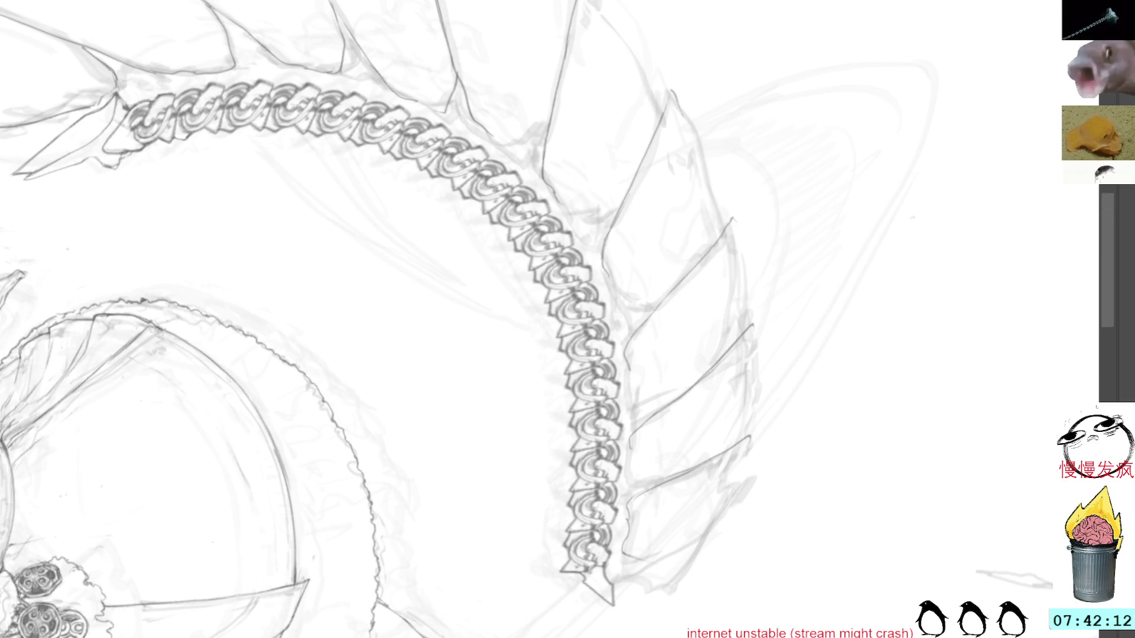
left_click_drag(857, 236, 886, 366)
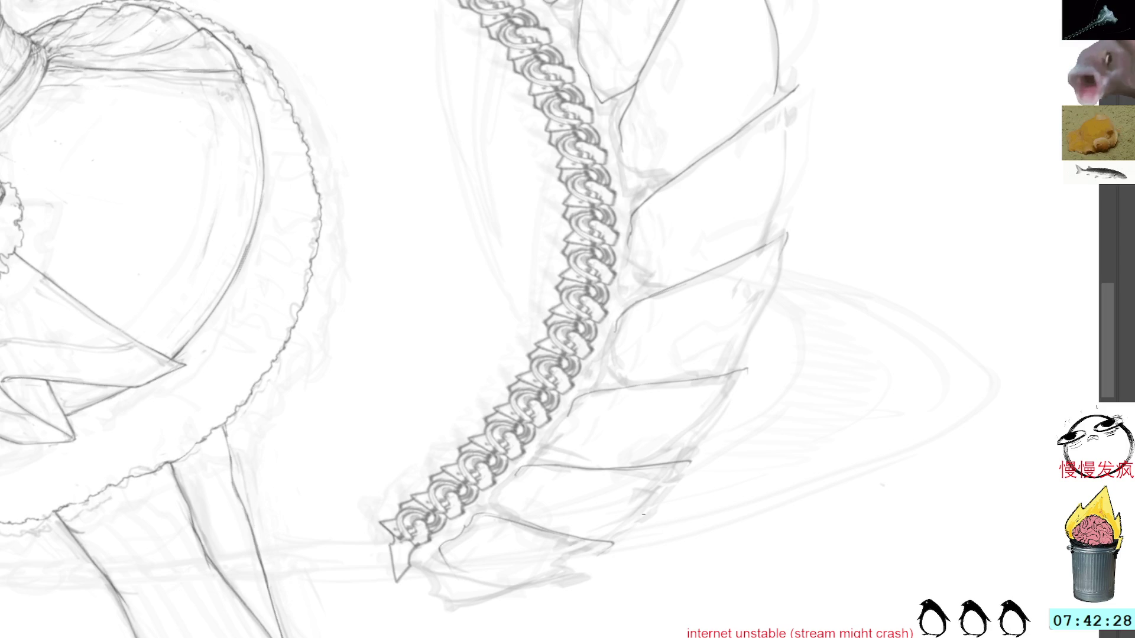
Stroke over the top fin plate and the upper fin edge near the top of the tail.
left_click_drag(630, 512, 637, 501)
scroll(637, 501, "down", 5)
left_click_drag(835, 355, 902, 335)
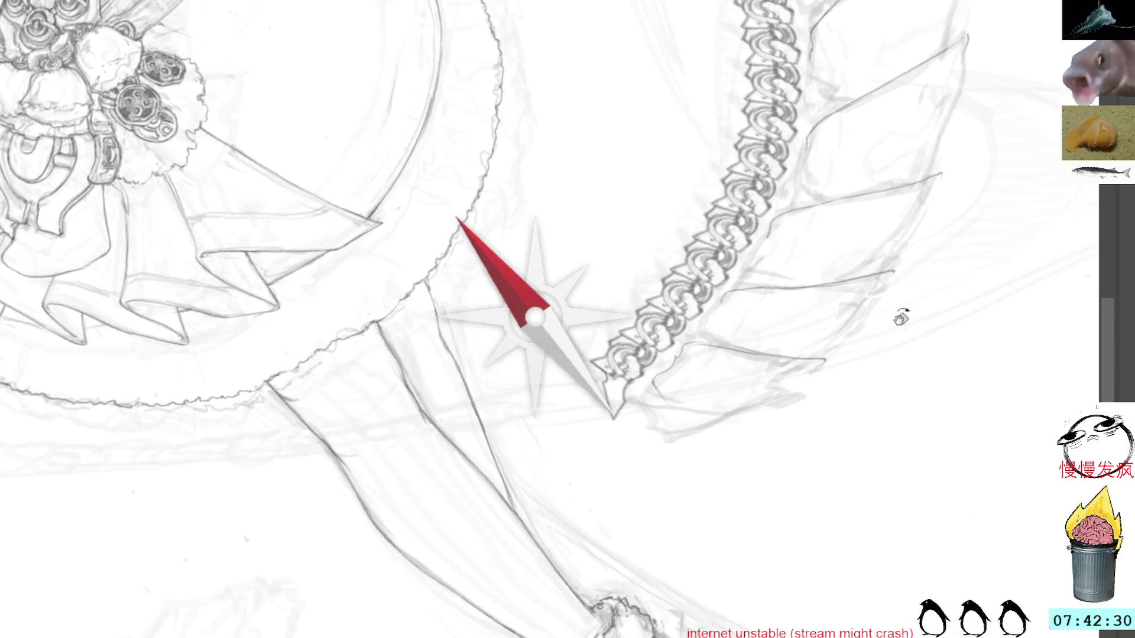
scroll(792, 86, "up", 5)
mouse_move(792, 86)
left_mouse_down()
mouse_move(828, 347)
mouse_move(856, 253)
left_mouse_up()
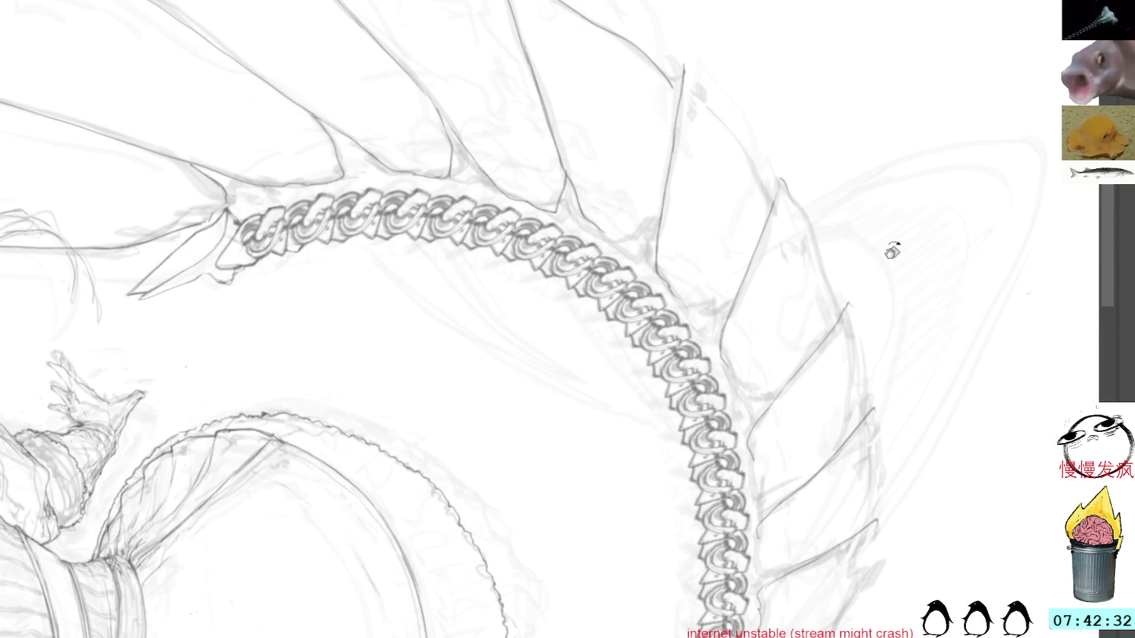
scroll(891, 254, "up", 3)
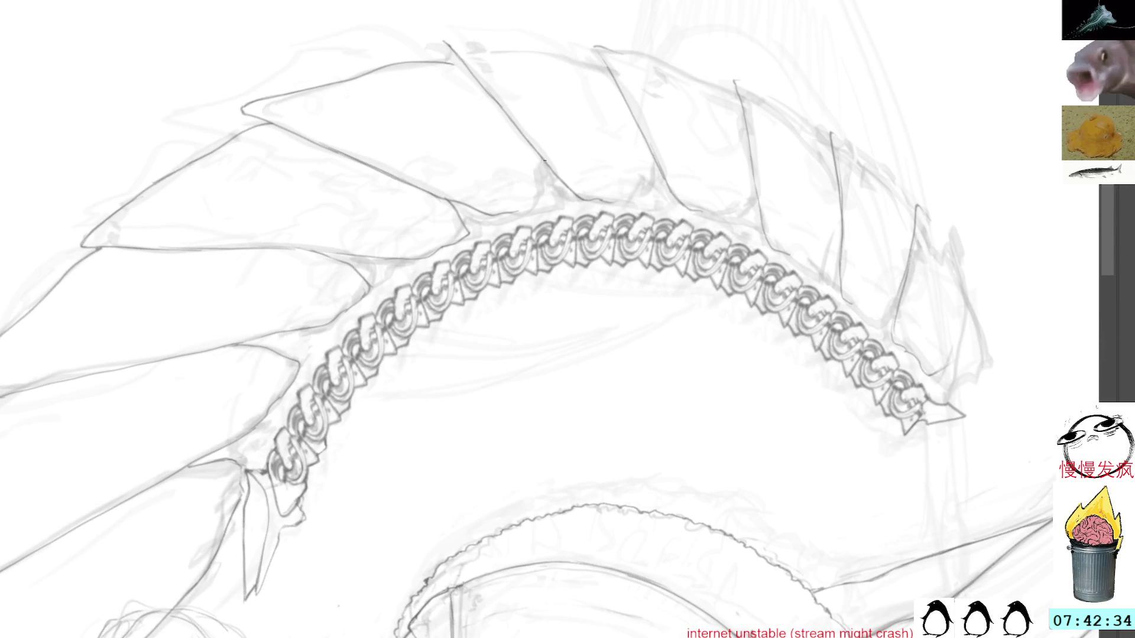
left_click_drag(543, 172, 534, 208)
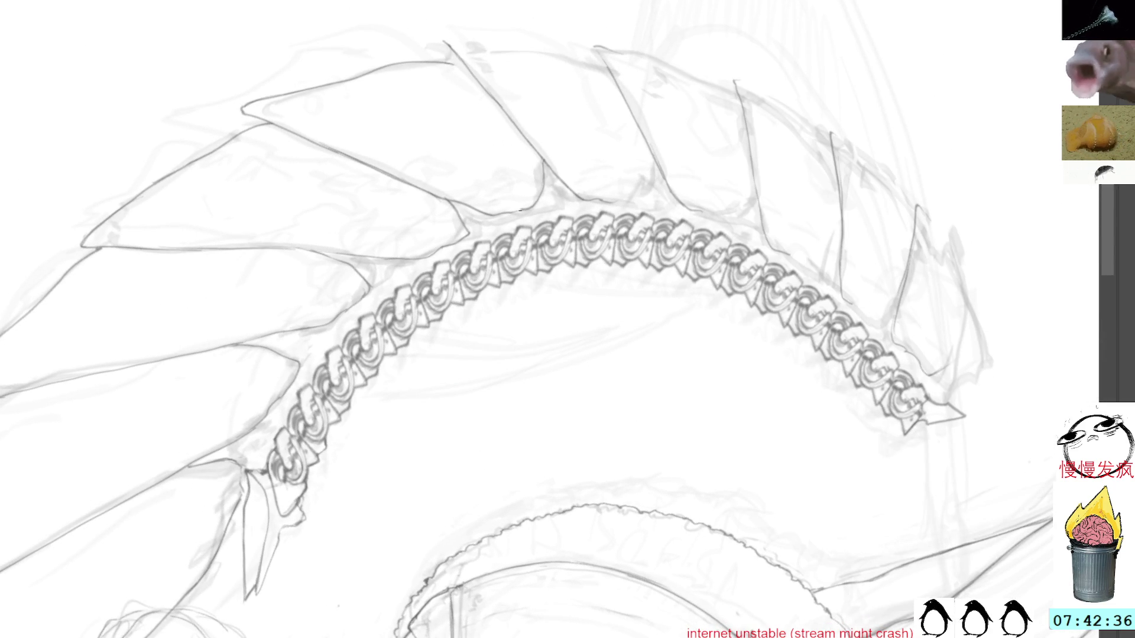
mouse_move(733, 104)
left_mouse_down()
mouse_move(819, 76)
mouse_move(767, 206)
mouse_move(732, 195)
mouse_move(747, 152)
mouse_move(673, 144)
left_mouse_up()
left_click_drag(615, 122, 608, 160)
left_click_drag(631, 99, 684, 255)
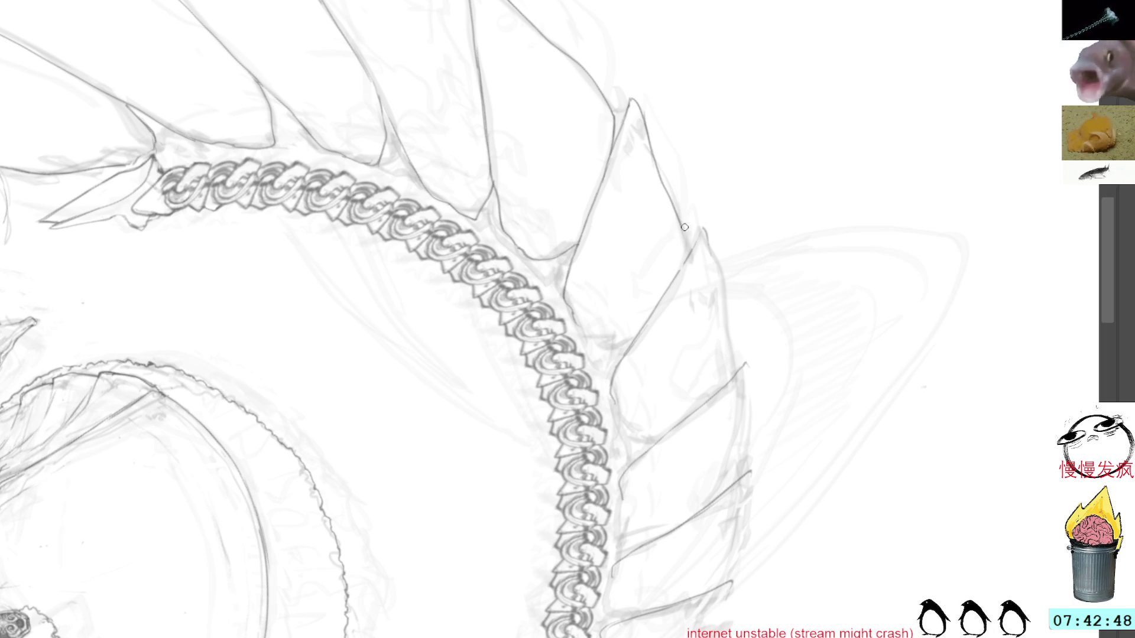
Turn the tail horizontal and ink a firm line along a fin edge.
key("r")
mouse_move(686, 249)
left_mouse_down()
mouse_move(742, 166)
mouse_move(704, 143)
mouse_move(603, 227)
left_mouse_up()
key("r")
left_click_drag(785, 218, 760, 314)
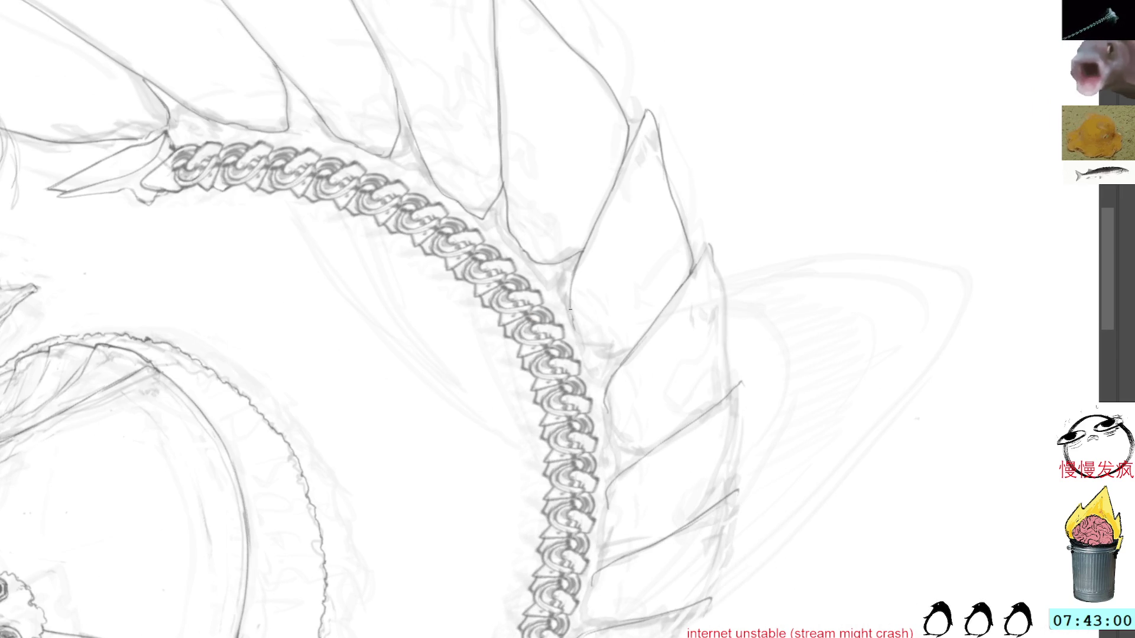
key("r")
mouse_move(745, 272)
left_mouse_down()
mouse_move(719, 189)
mouse_move(597, 214)
left_mouse_up()
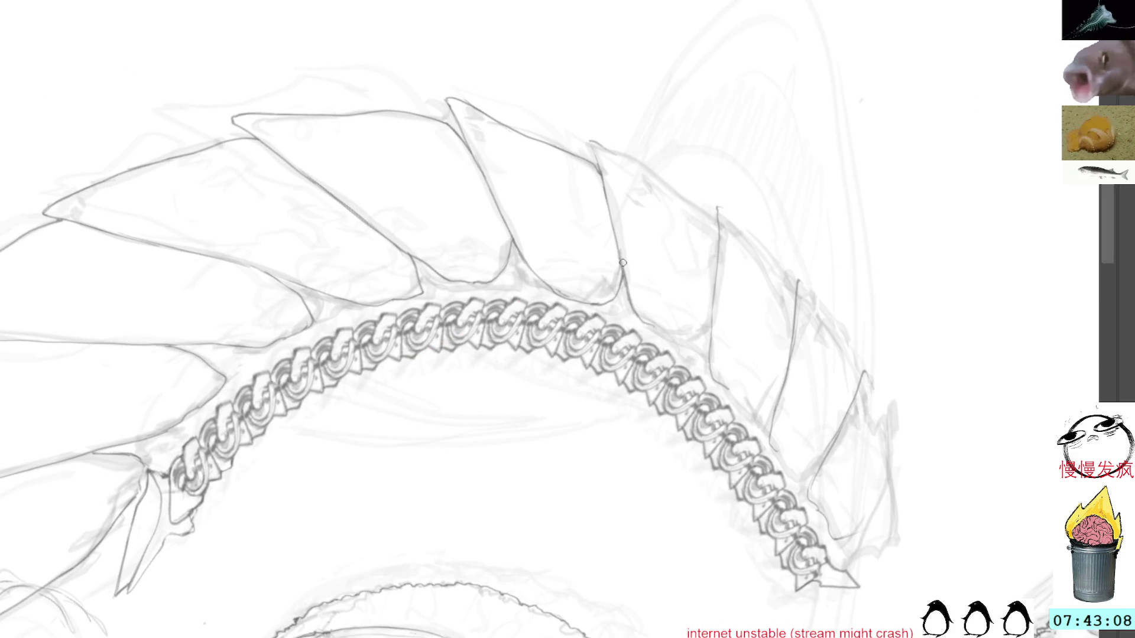
mouse_move(625, 288)
left_mouse_down()
mouse_move(666, 334)
mouse_move(767, 142)
left_mouse_up()
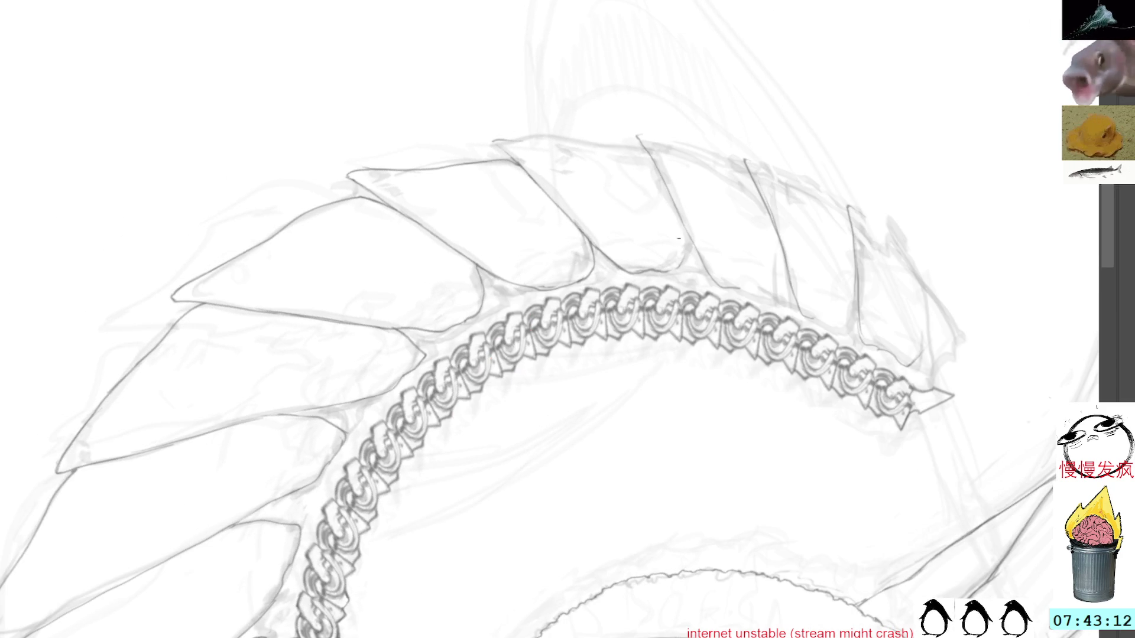
mouse_move(771, 52)
left_mouse_down()
mouse_move(756, 73)
mouse_move(747, 373)
left_mouse_up()
mouse_move(766, 164)
left_mouse_down()
mouse_move(768, 210)
mouse_move(755, 223)
mouse_move(811, 121)
mouse_move(802, 174)
left_mouse_up()
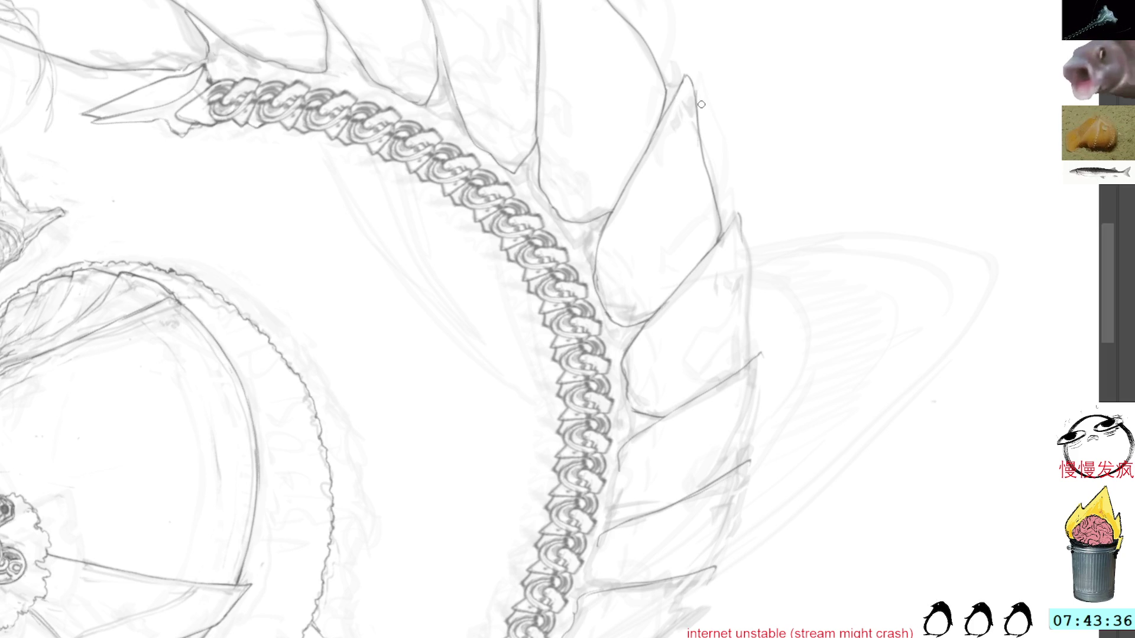
Darken the outline and edge line of a fin tip.
left_click_drag(767, 225, 753, 190)
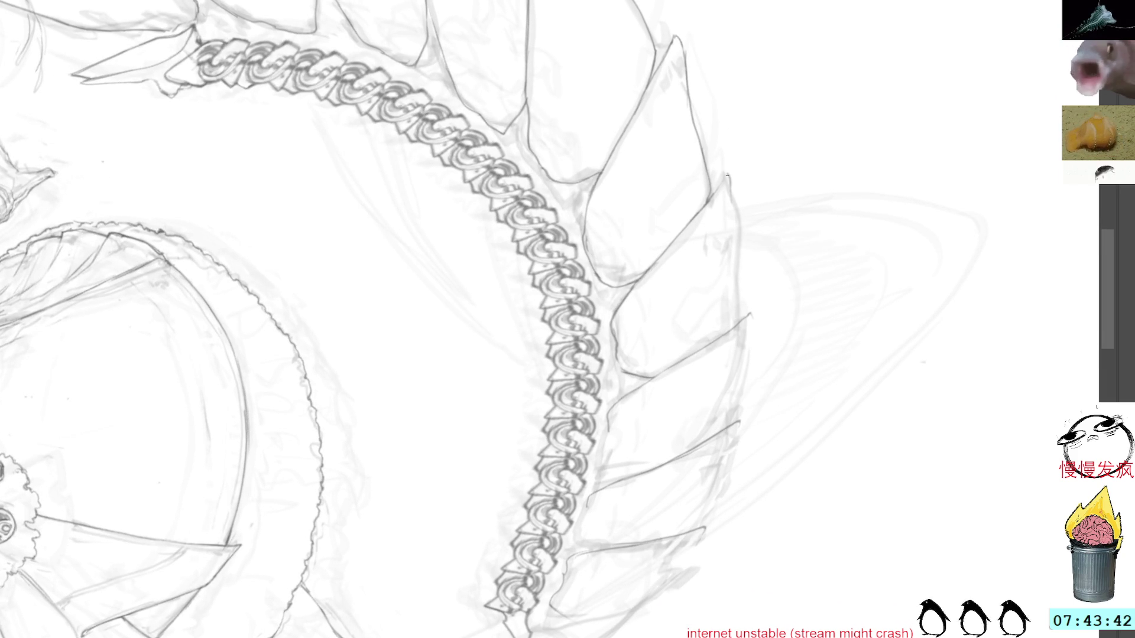
mouse_move(709, 201)
left_mouse_down()
mouse_move(730, 173)
mouse_move(732, 329)
left_mouse_up()
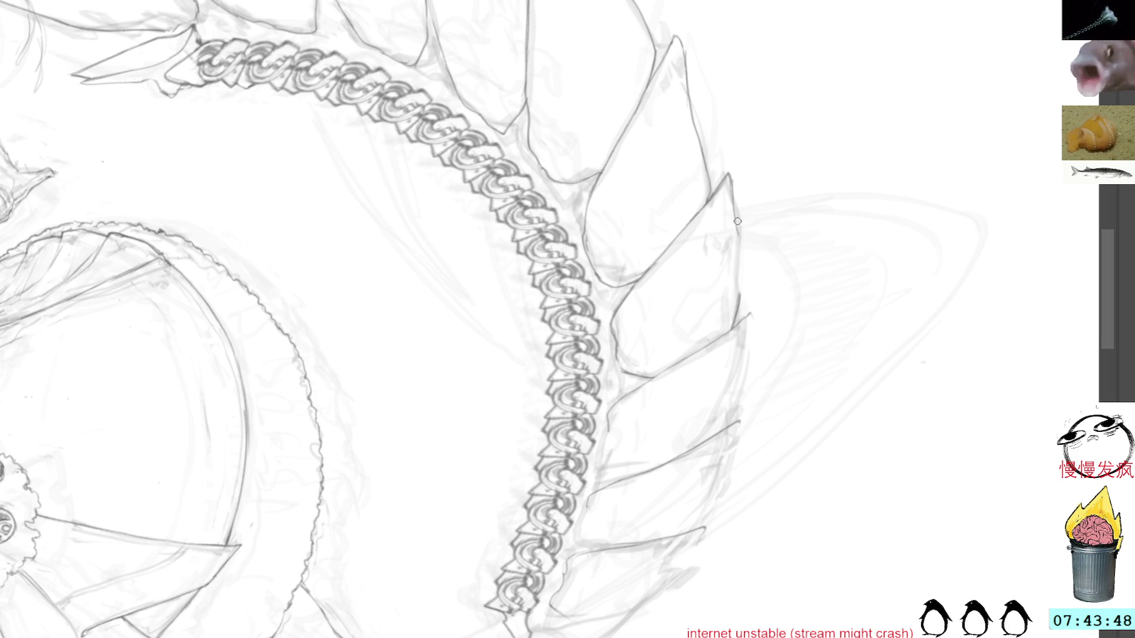
key("4")
key("4")
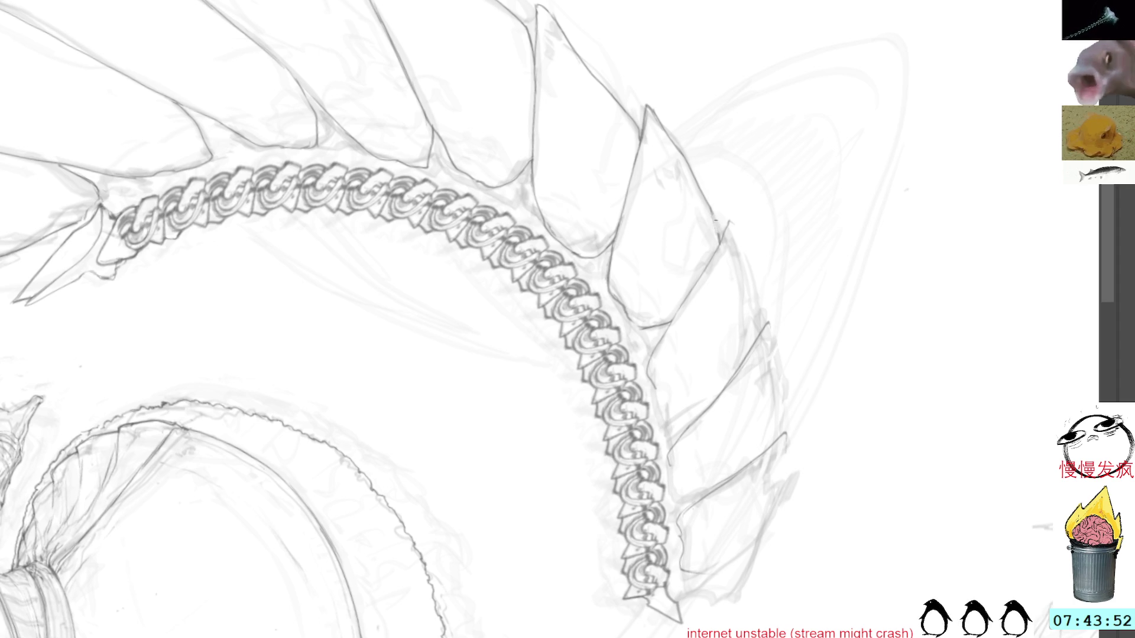
left_click_drag(728, 223, 754, 336)
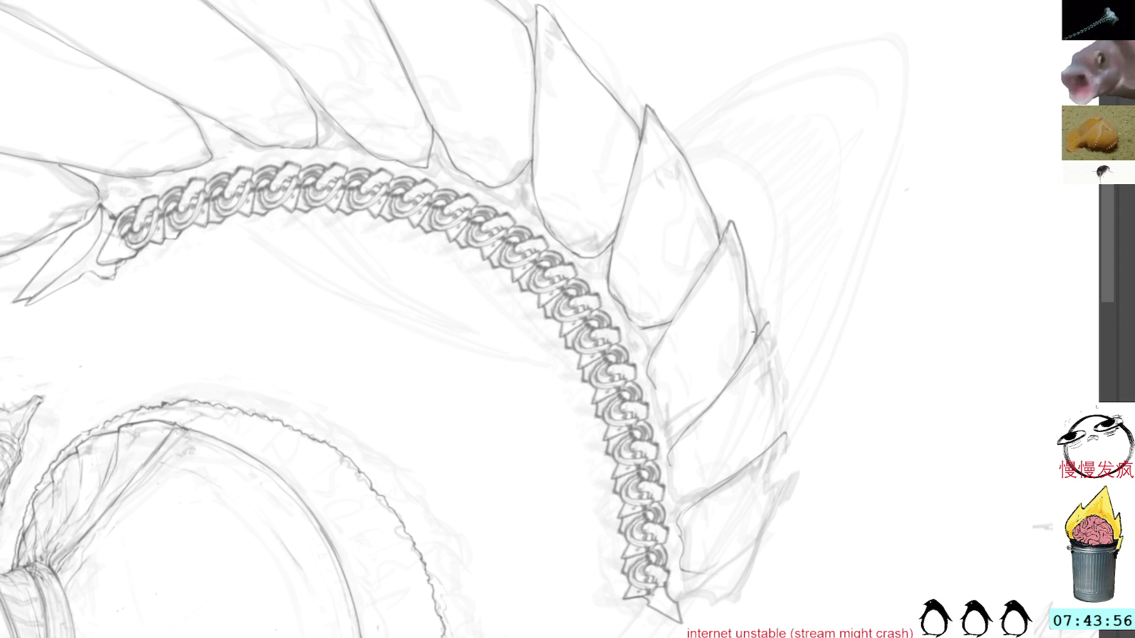
Add faint and dark strokes along a lower fin edge beside the chain, then show the figure.
left_click_drag(667, 332, 653, 384)
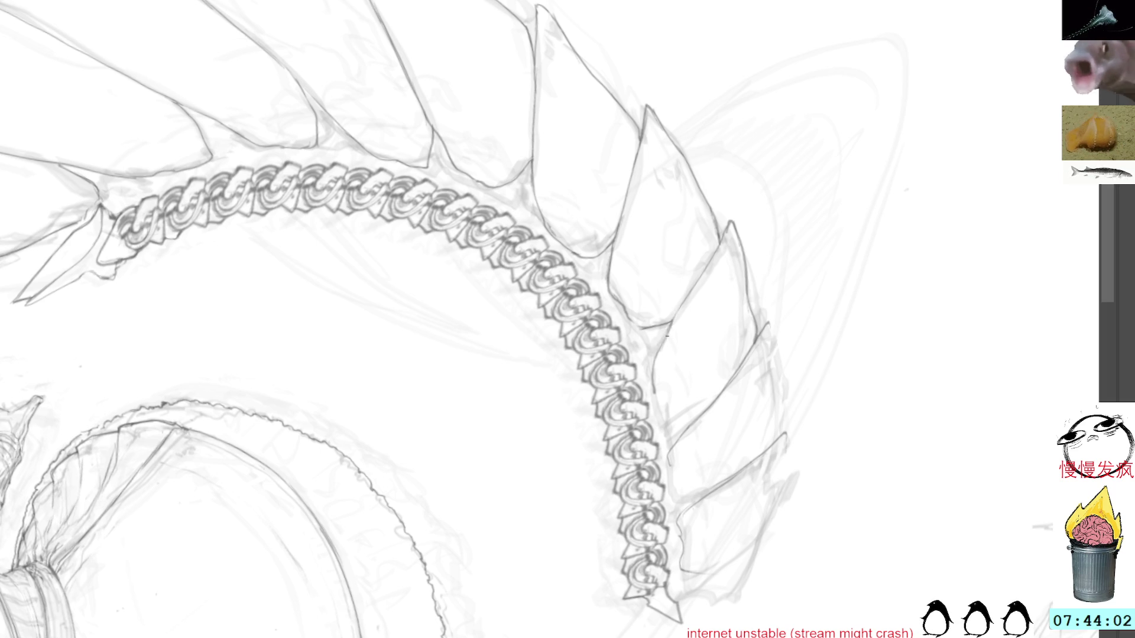
mouse_move(789, 307)
left_mouse_down()
mouse_move(767, 172)
mouse_move(810, 236)
left_mouse_up()
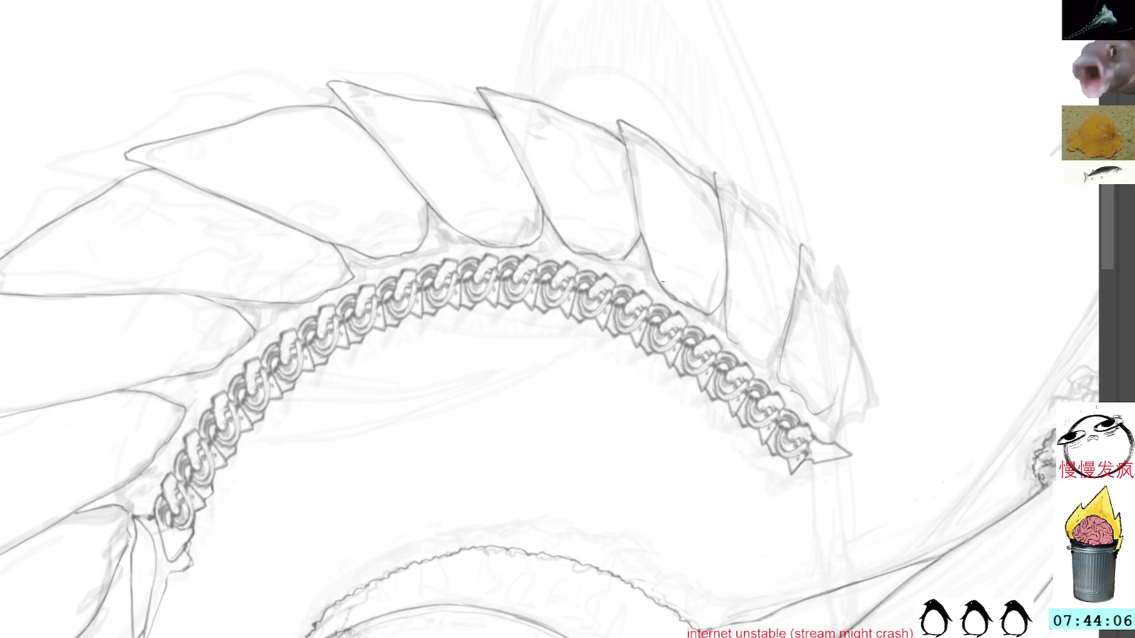
left_click_drag(791, 118, 781, 339)
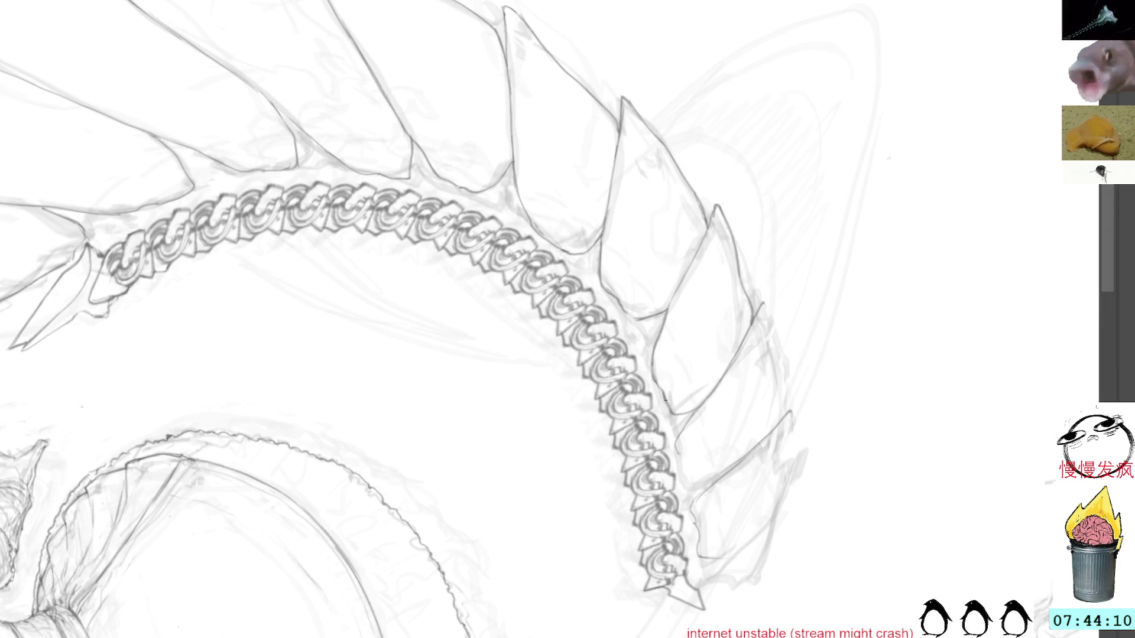
left_click_drag(621, 308, 636, 323)
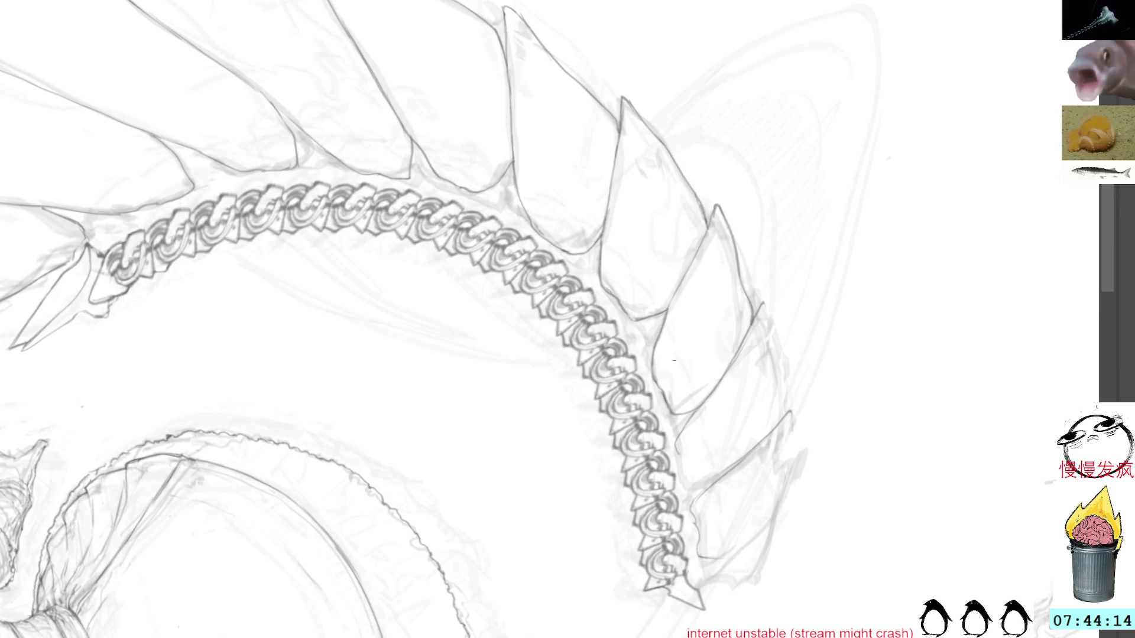
left_click_drag(644, 396, 879, 307)
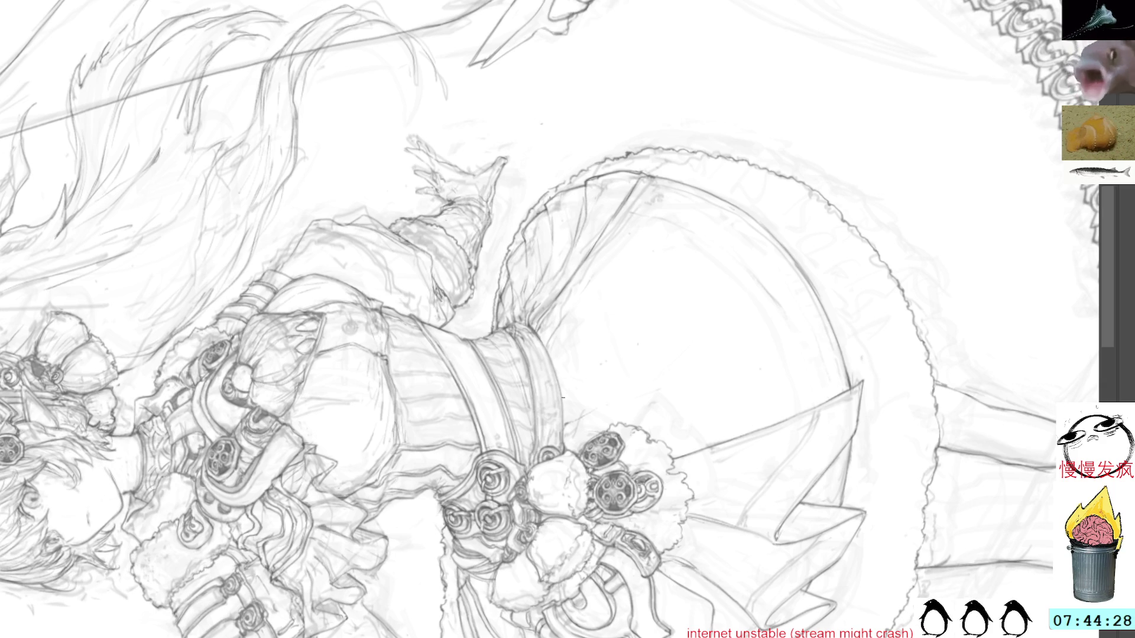
Rotate and pan the canvas until the frilled, gear-studded skirt stands upright.
left_click_drag(811, 114, 671, 581)
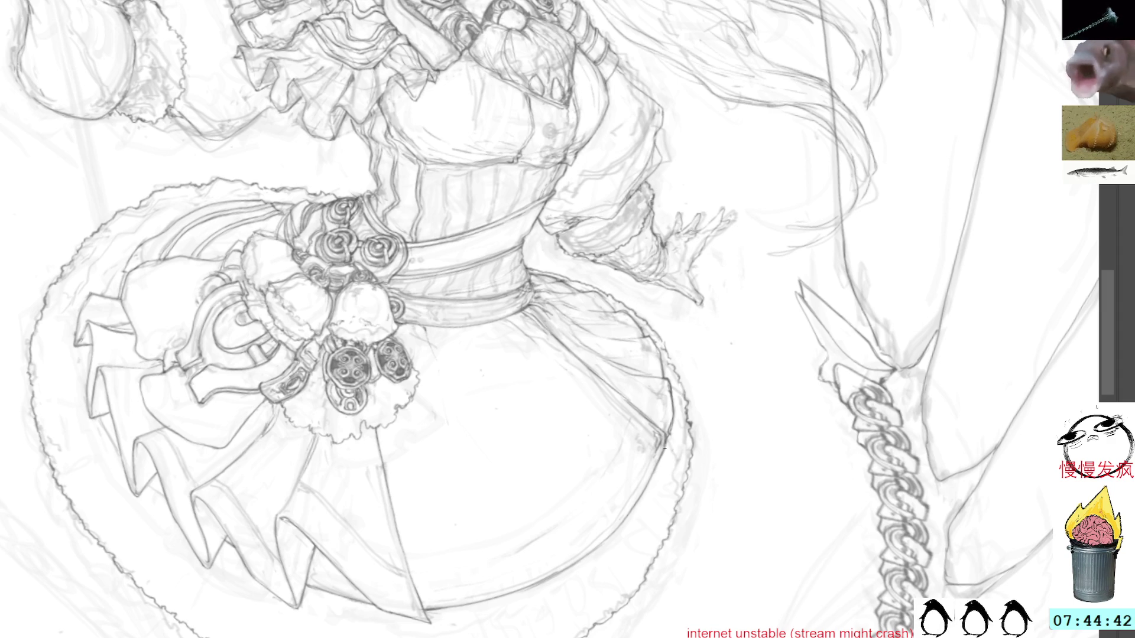
mouse_move(703, 362)
left_mouse_down()
mouse_move(755, 472)
mouse_move(758, 385)
left_mouse_up()
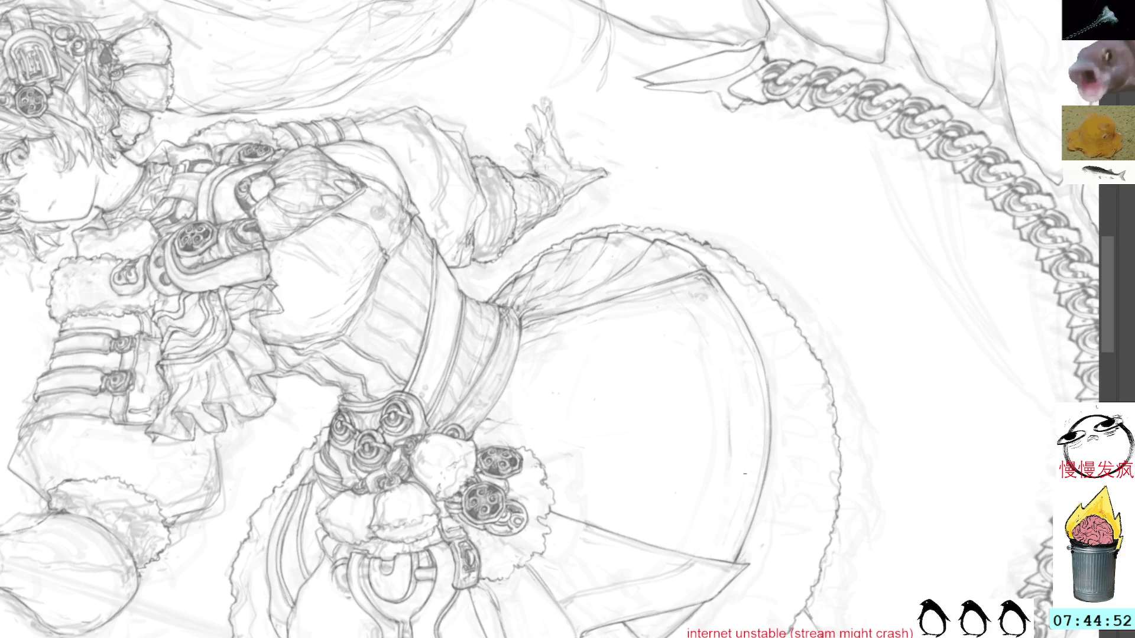
left_click_drag(817, 385, 703, 433)
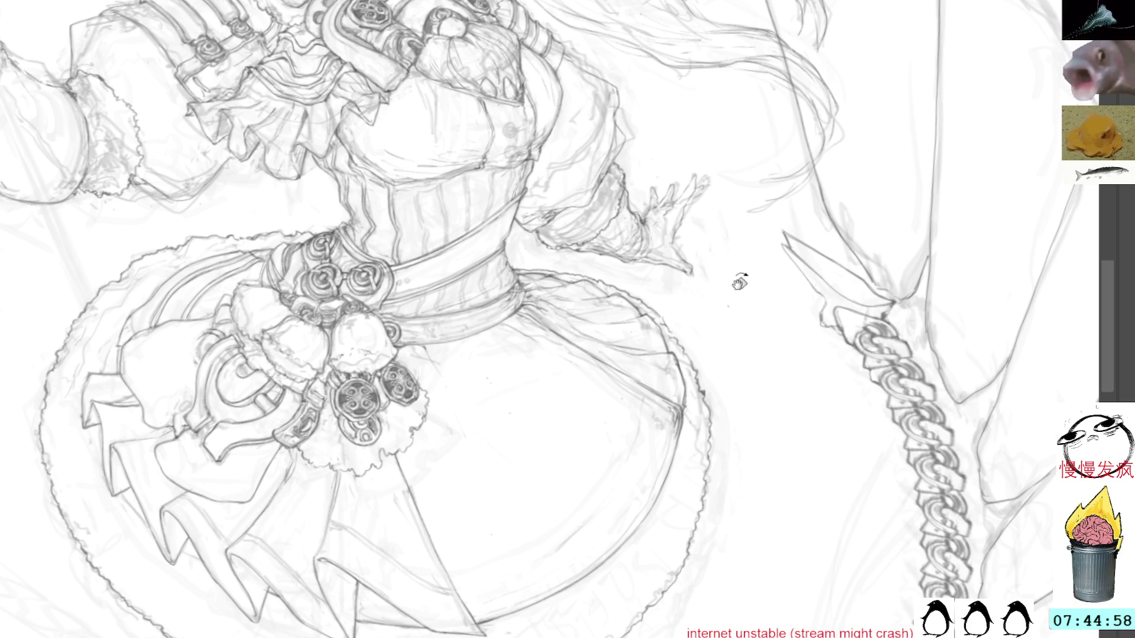
mouse_move(731, 274)
left_mouse_down()
mouse_move(759, 344)
mouse_move(585, 340)
left_mouse_up()
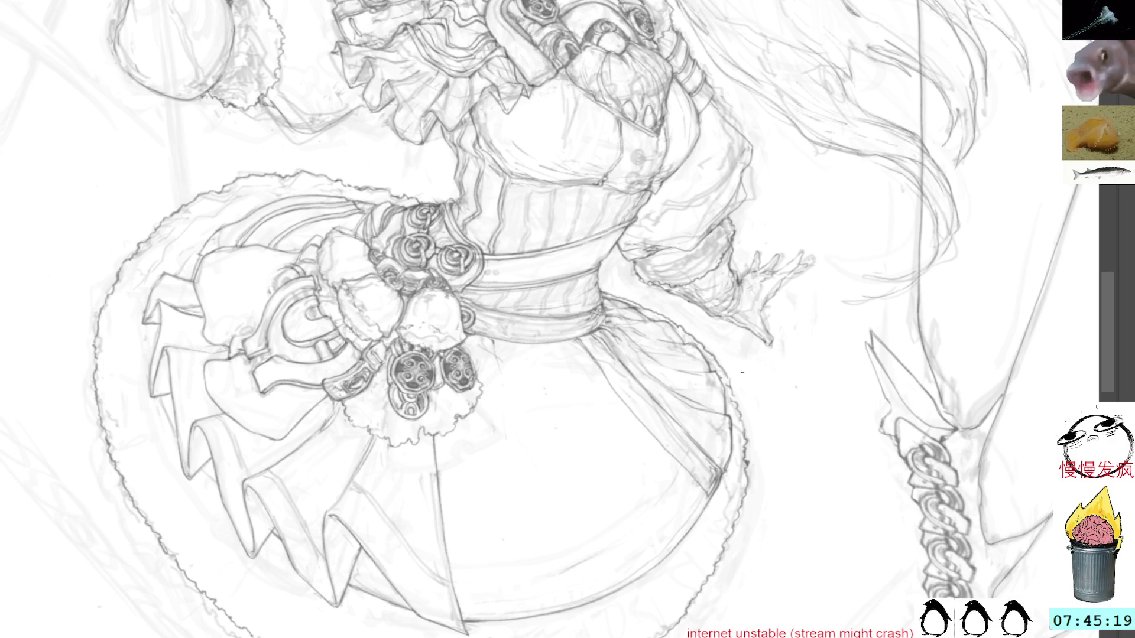
left_click_drag(746, 359, 699, 354)
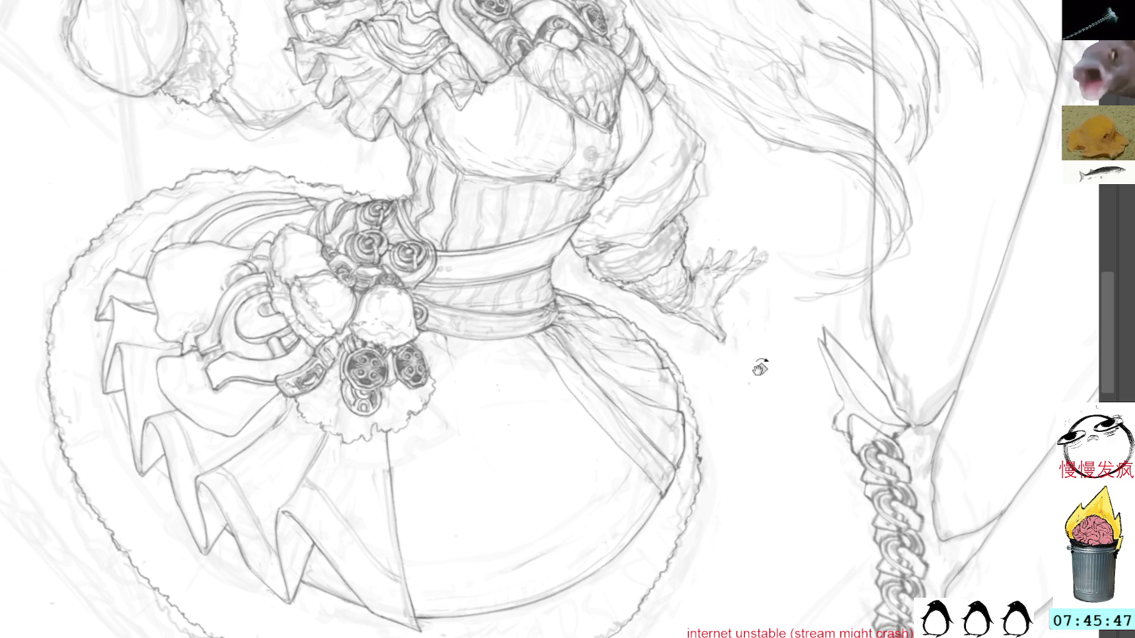
left_click_drag(752, 375, 677, 172)
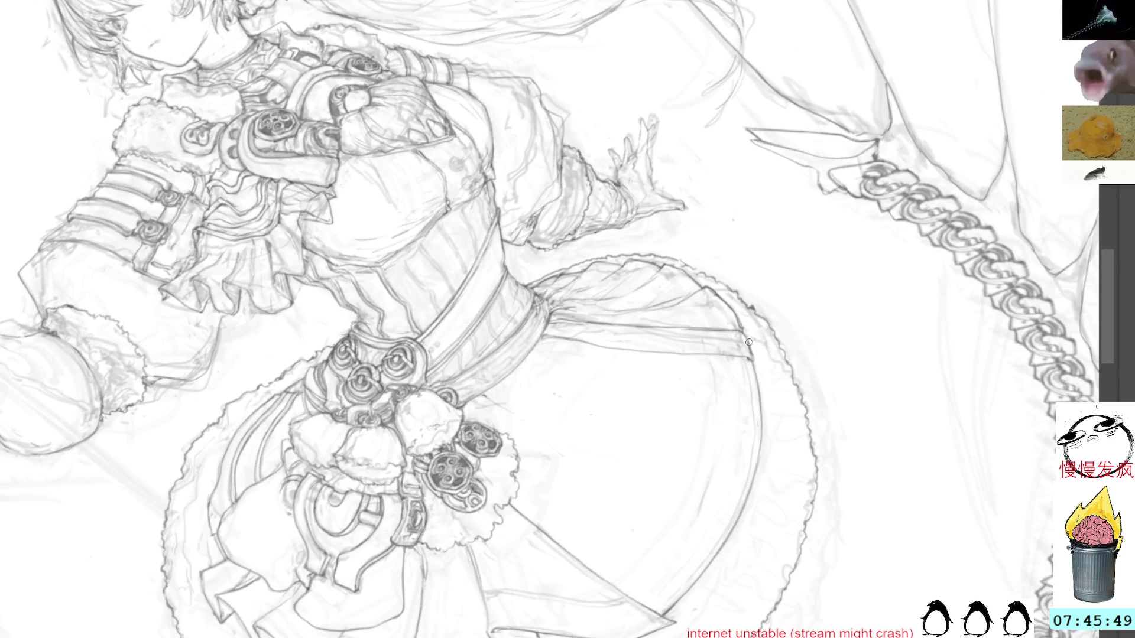
key("r")
left_click_drag(798, 249, 803, 237)
key("Escape")
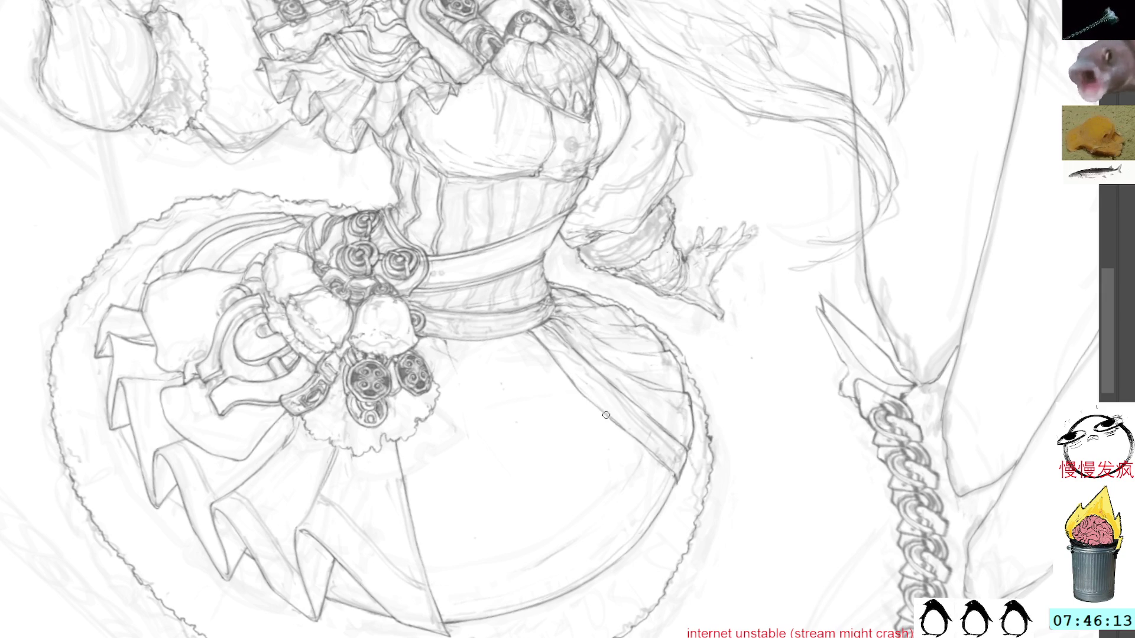
left_click_drag(597, 368, 665, 413)
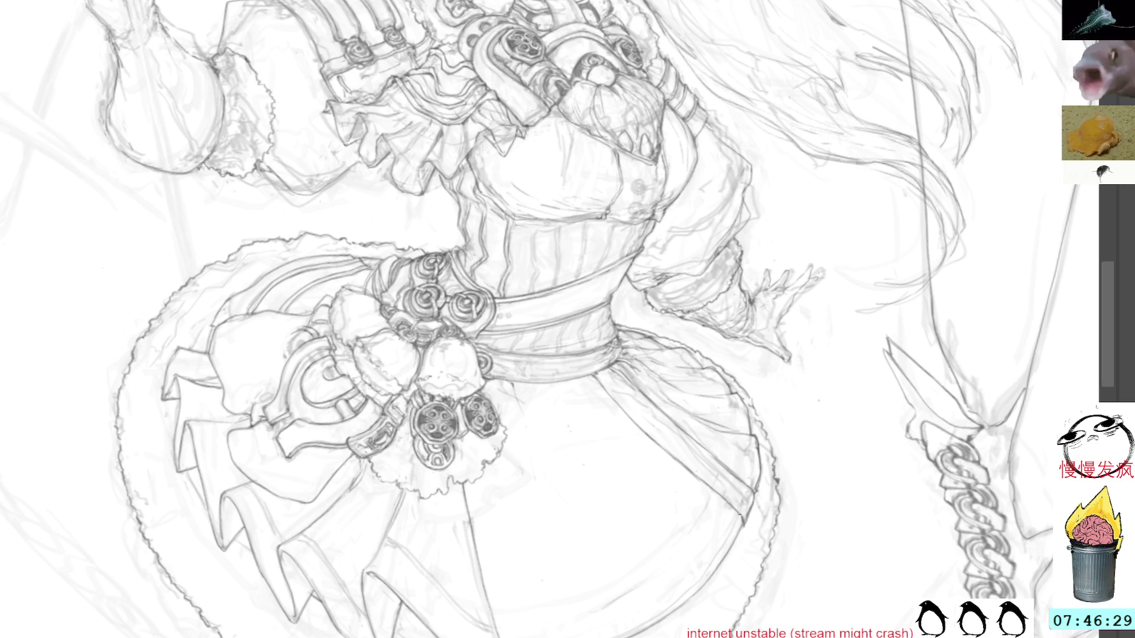
mouse_move(769, 370)
left_mouse_down()
mouse_move(851, 357)
mouse_move(811, 367)
left_mouse_up()
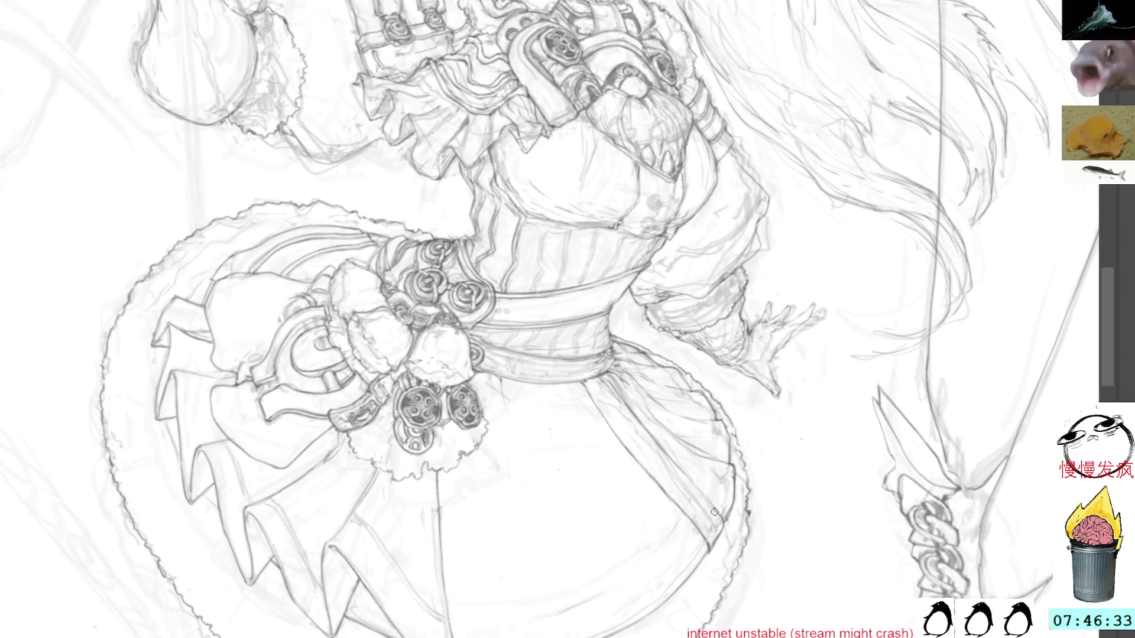
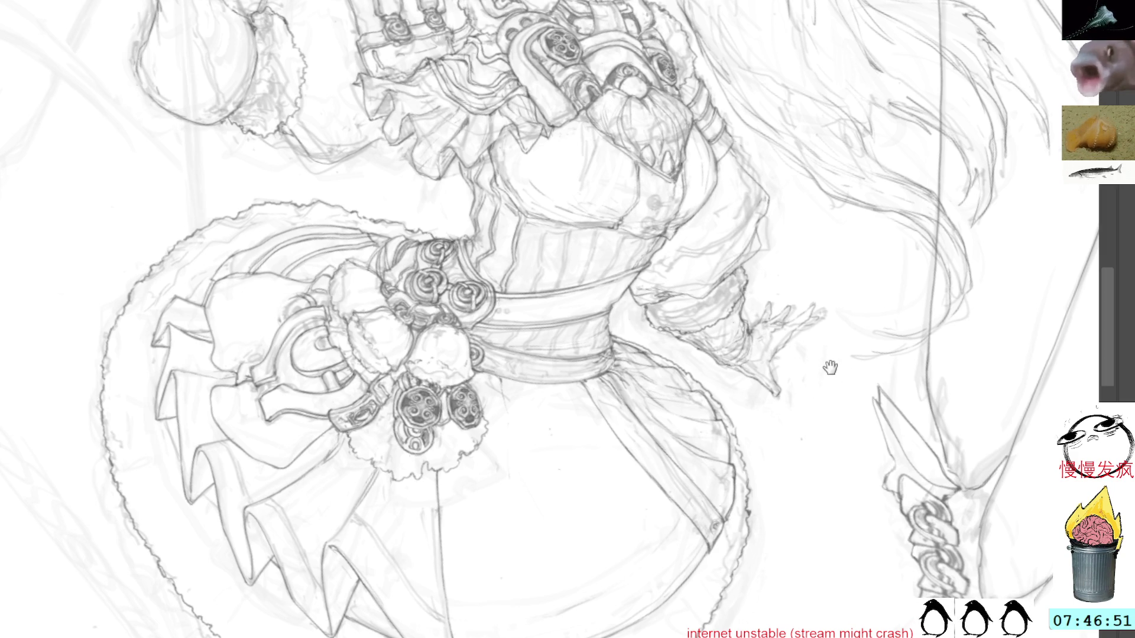
Pan across the head, star ornament and raised hand, zooming and tilting the view.
left_click_drag(851, 189, 854, 396)
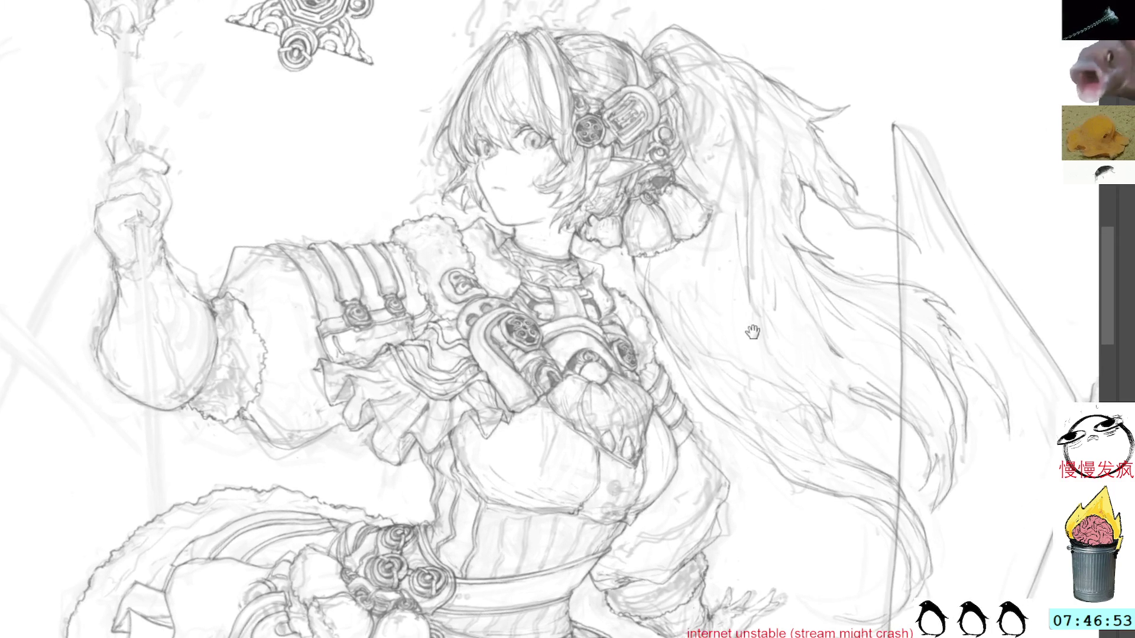
mouse_move(755, 231)
left_mouse_down()
mouse_move(847, 408)
mouse_move(813, 294)
left_mouse_up()
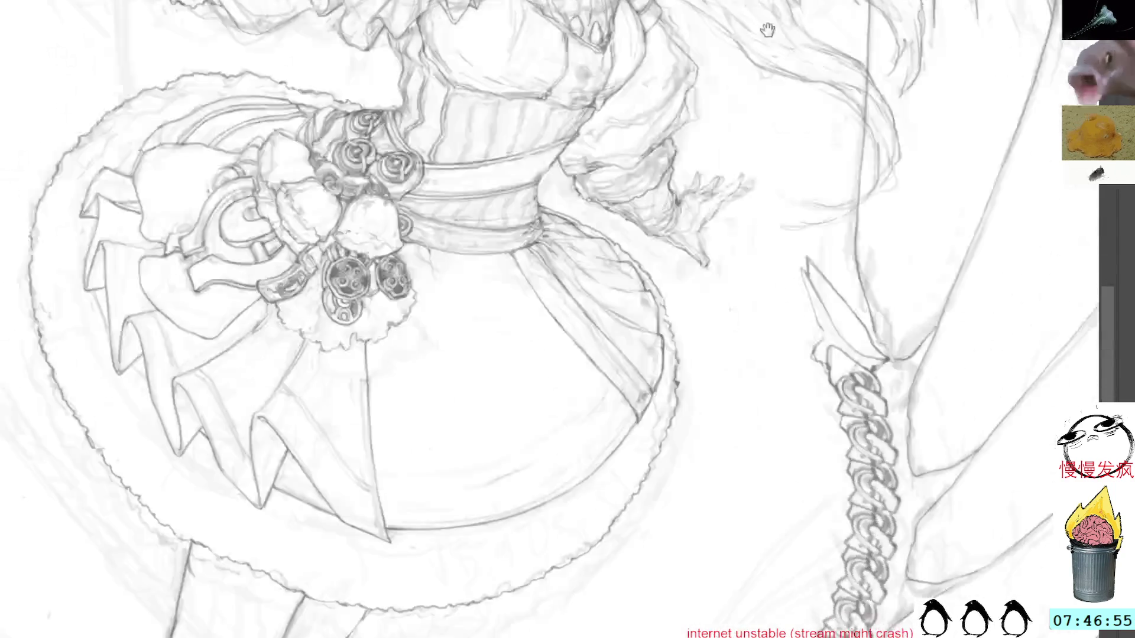
scroll(707, 276, "down", 3)
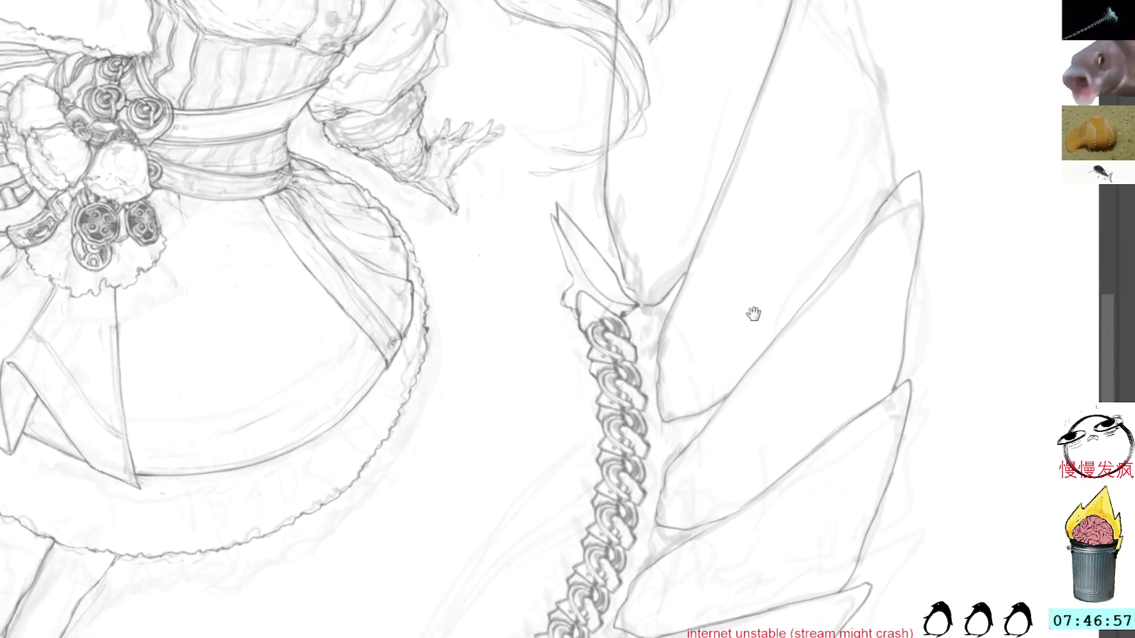
scroll(755, 271, "up", 3)
scroll(800, 331, "down", 2)
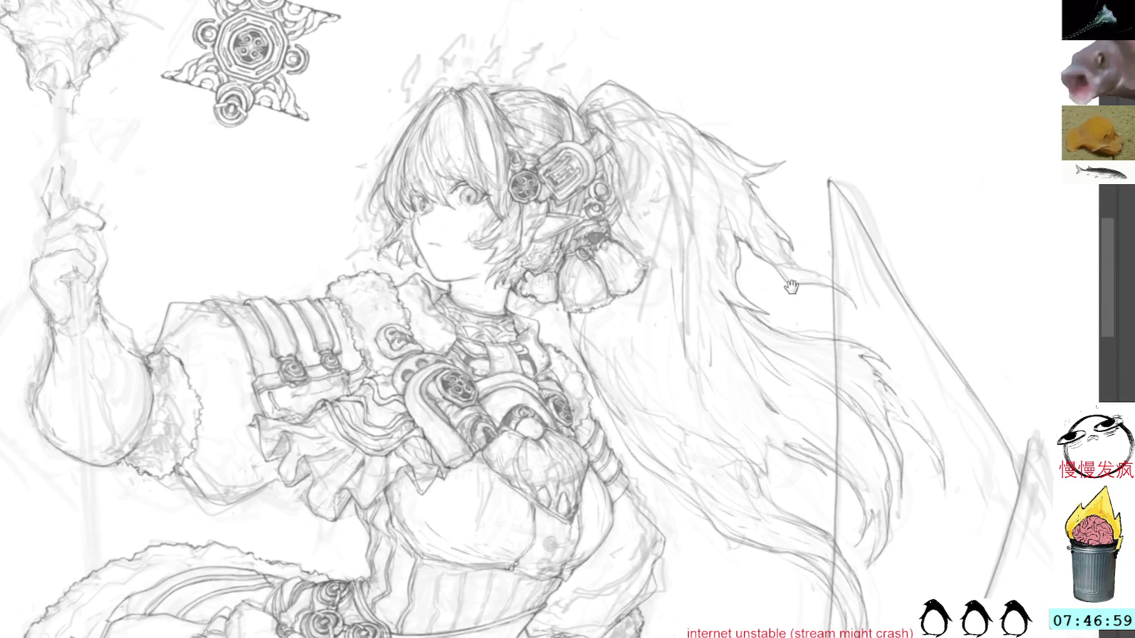
scroll(780, 334, "down", 3)
scroll(756, 337, "down", 3)
scroll(733, 341, "down", 2)
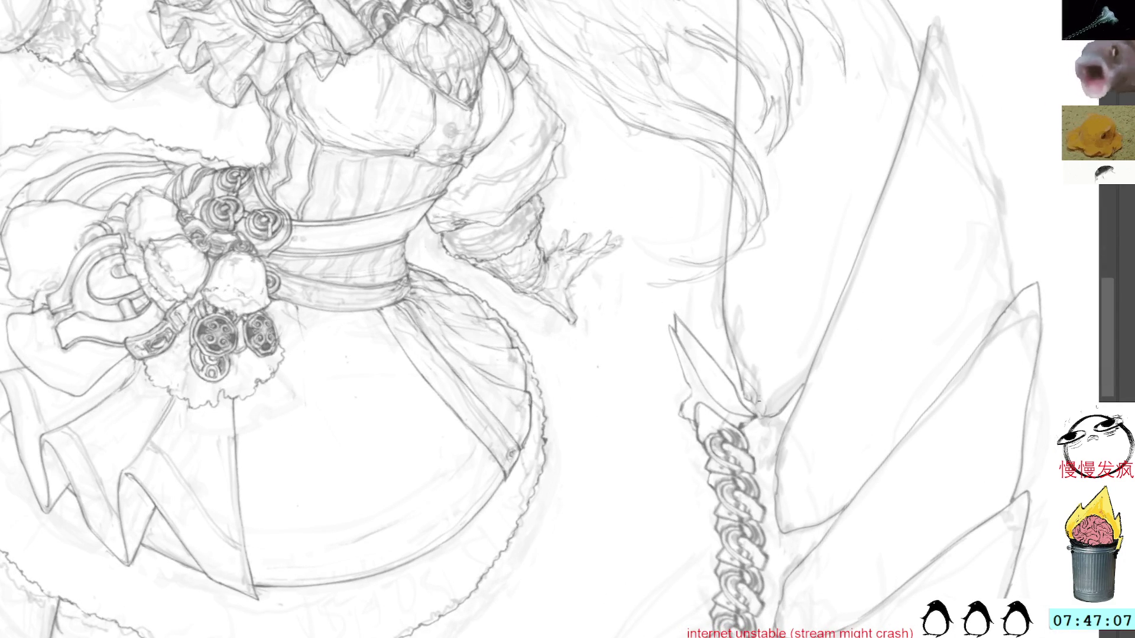
left_click_drag(760, 408, 741, 357)
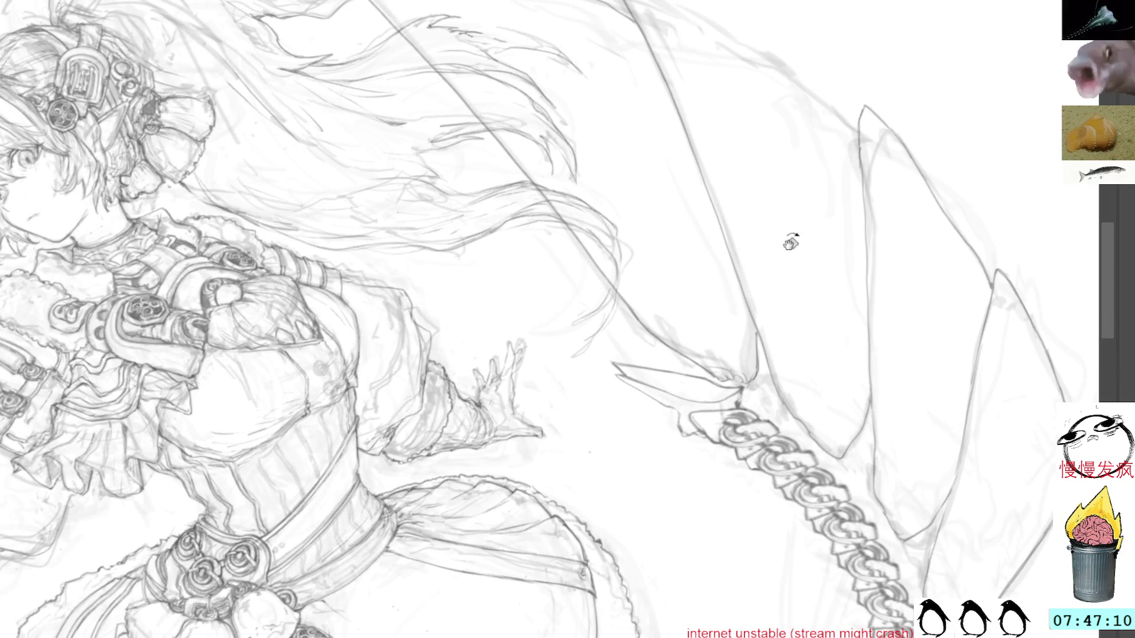
left_click_drag(791, 243, 688, 182)
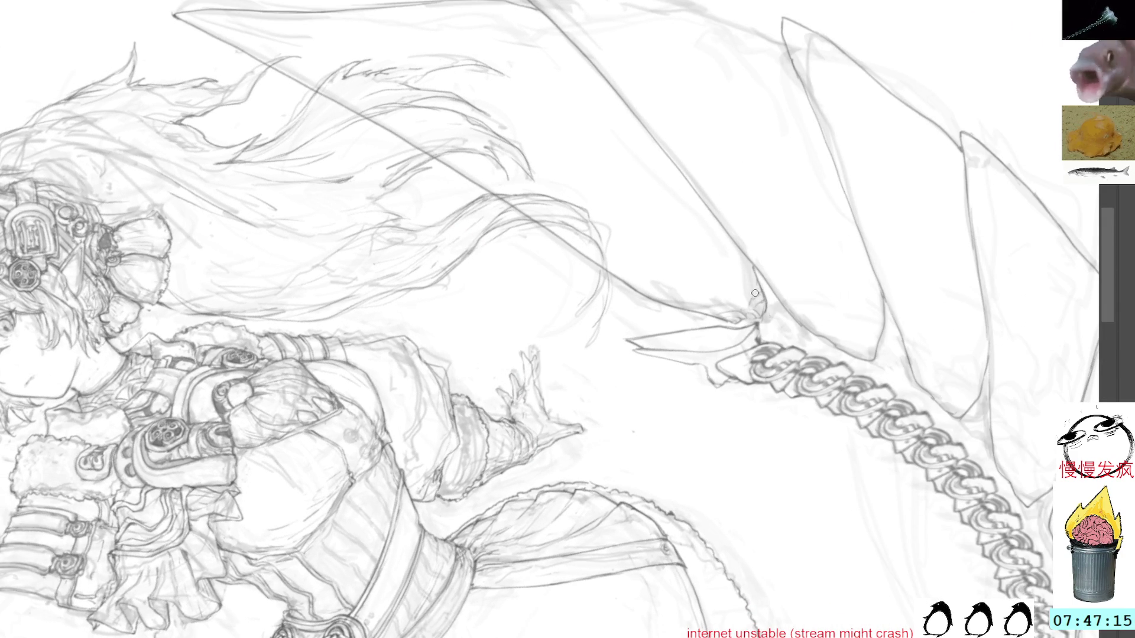
Rotate the view onto the wing's chain spine at a comfortable drawing angle.
left_click_drag(800, 261, 779, 278)
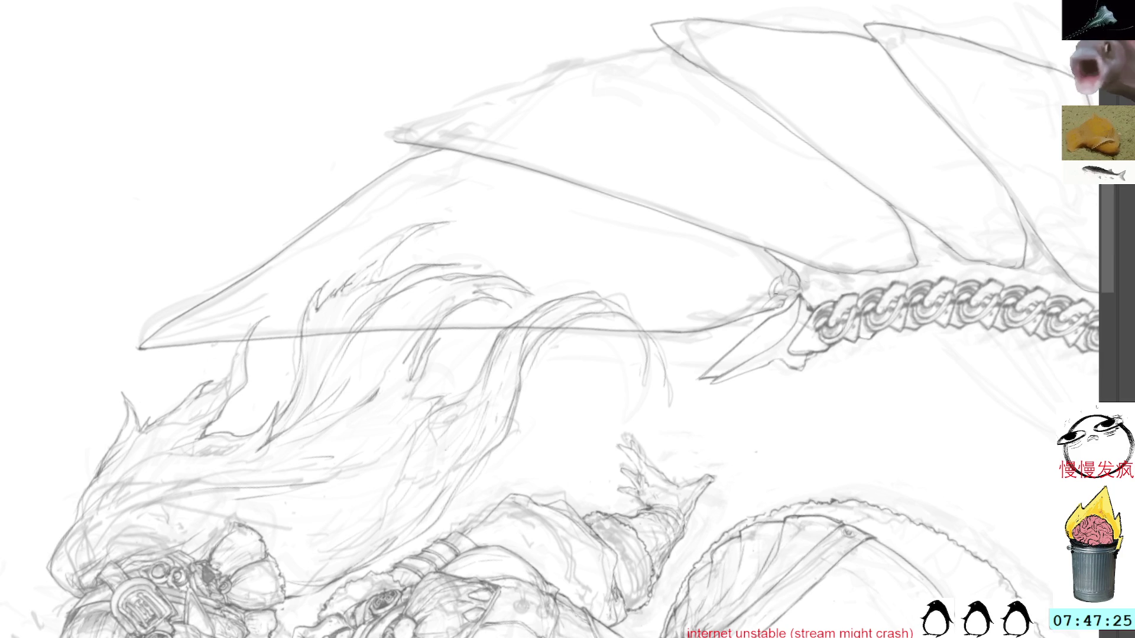
left_click_drag(825, 250, 697, 140)
left_click_drag(802, 180, 772, 334)
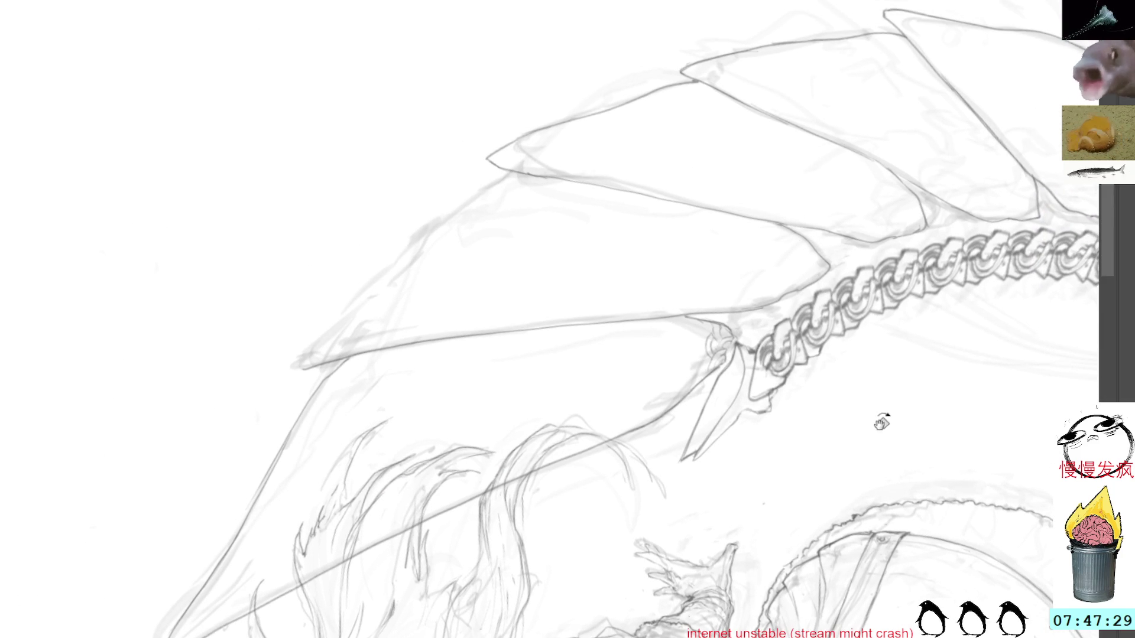
left_click_drag(878, 421, 769, 182)
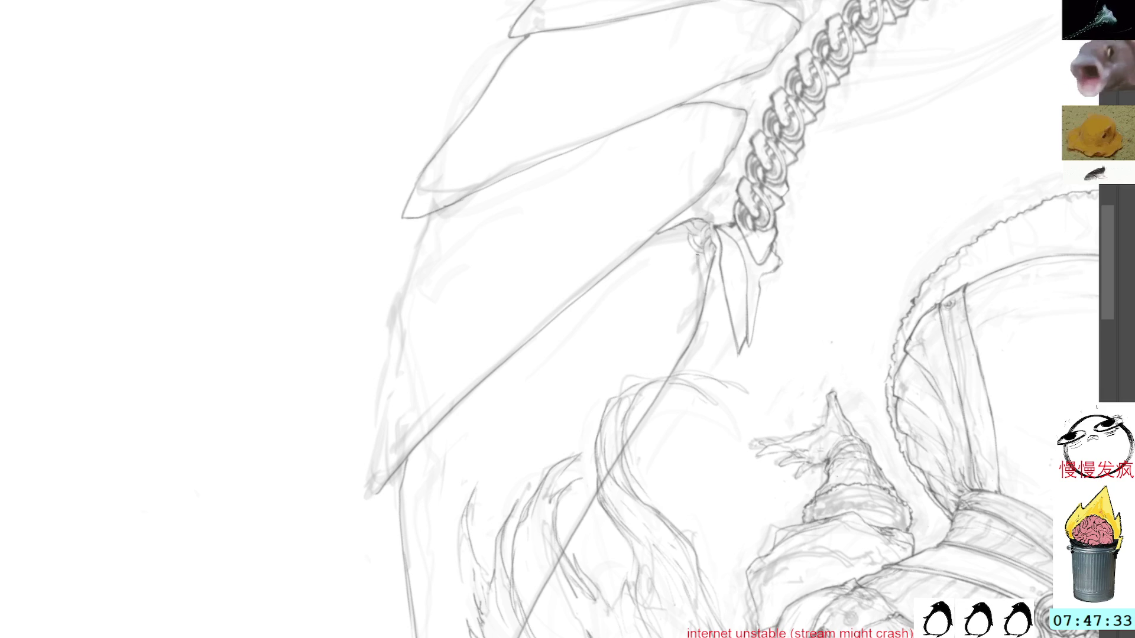
mouse_move(698, 243)
left_mouse_down()
mouse_move(747, 158)
mouse_move(750, 172)
left_mouse_up()
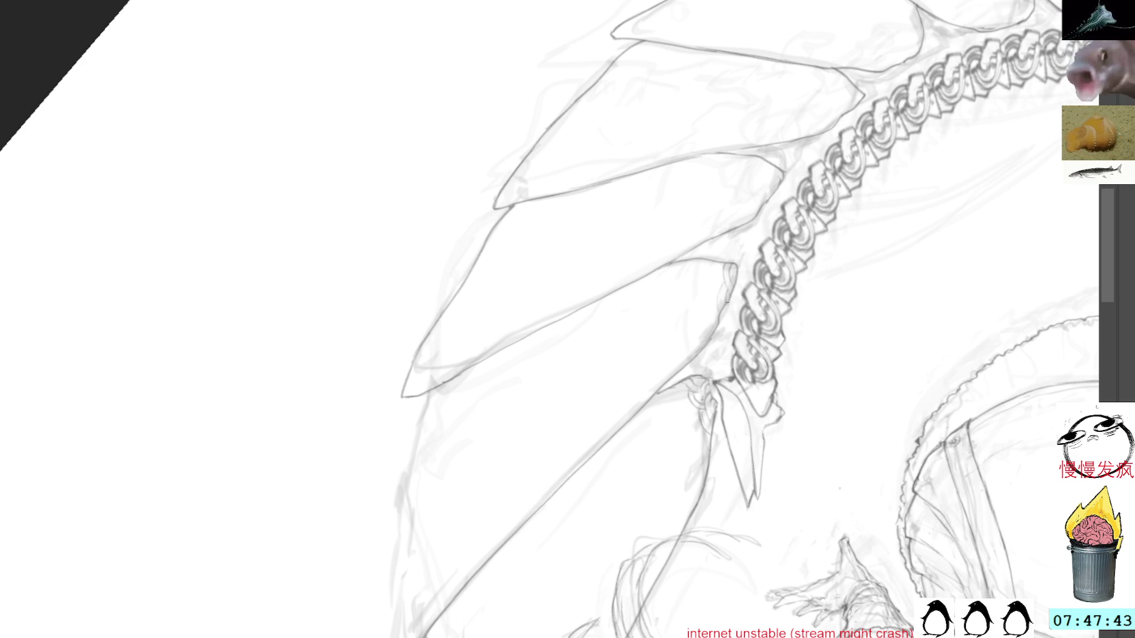
left_click_drag(712, 282, 716, 337)
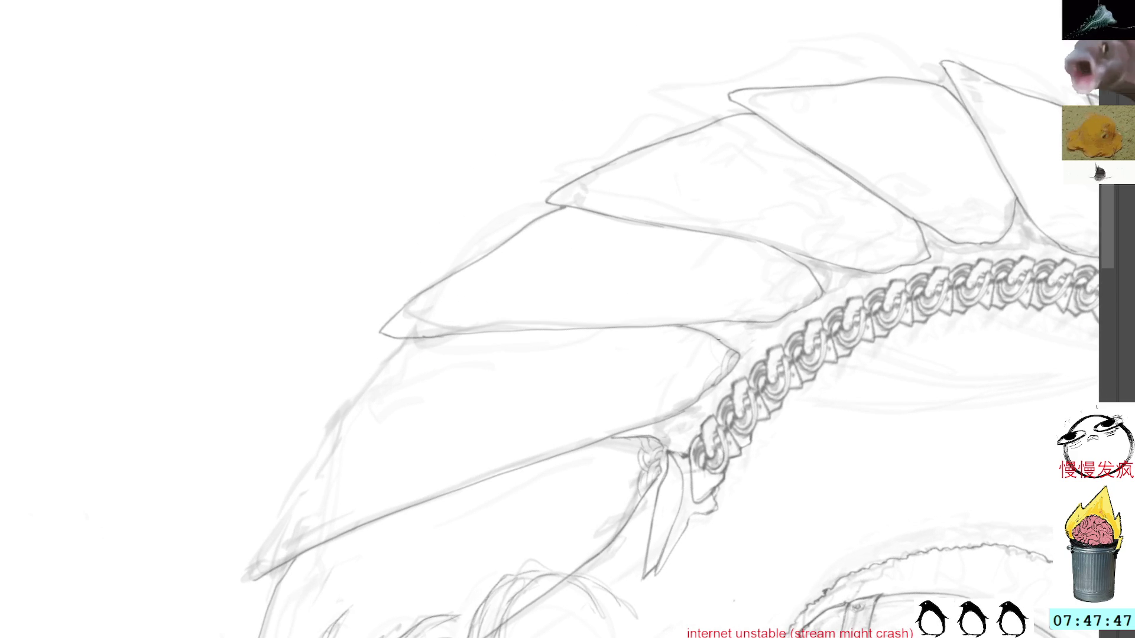
mouse_move(722, 345)
left_mouse_down()
mouse_move(716, 303)
mouse_move(724, 330)
left_mouse_up()
Undo the faint strokes beside the spine, plus one test stroke, then re-angle the wing.
key("ctrl+z")
key("ctrl+z")
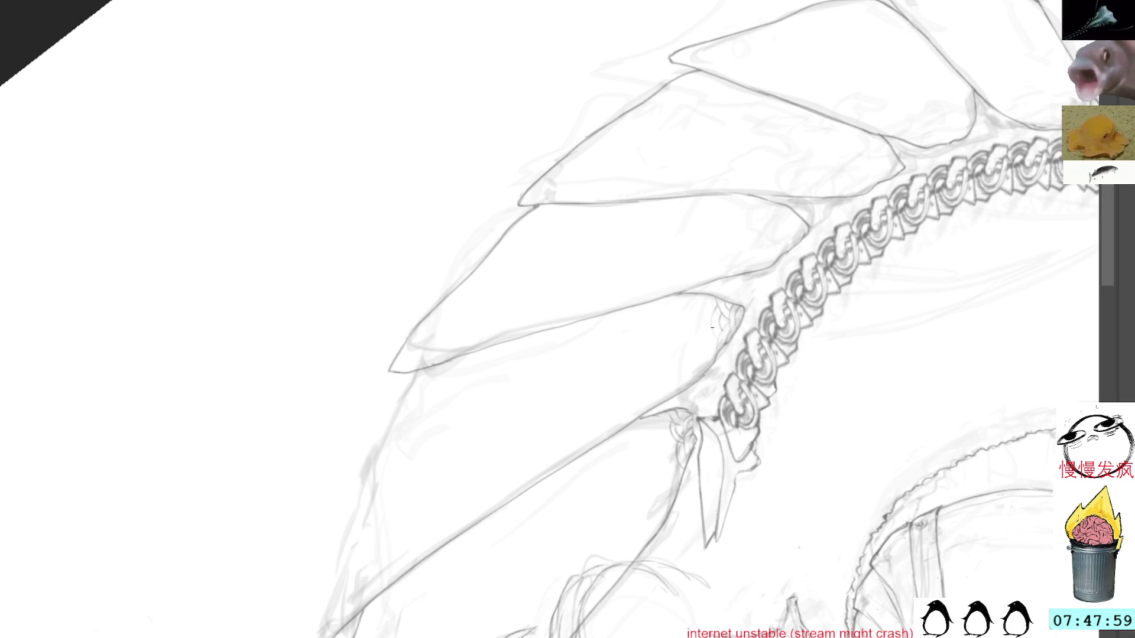
left_click_drag(786, 283, 771, 215)
key("ctrl+z")
left_click_drag(854, 96, 684, 258)
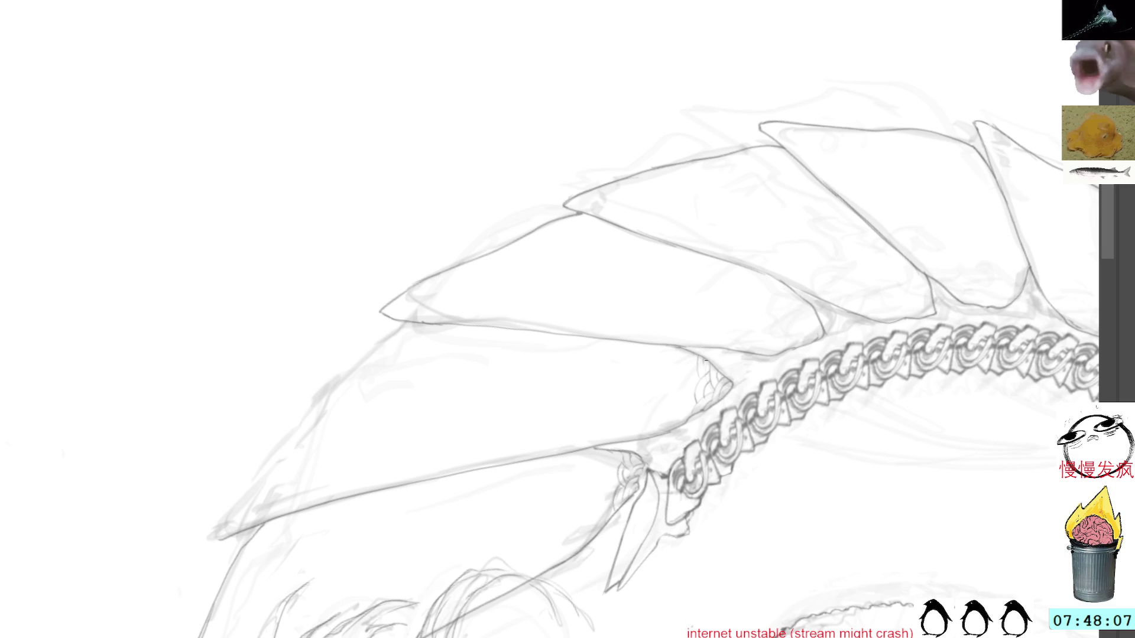
left_click_drag(704, 362, 683, 185)
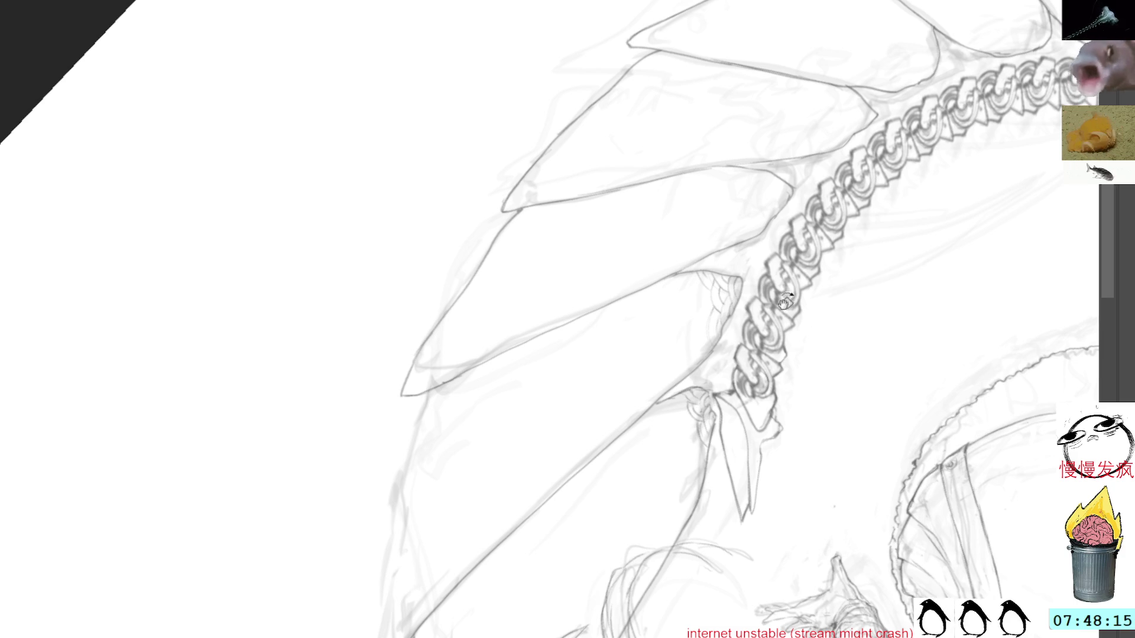
Move the view to the torso and tail, sketching a line down from the lower fin.
key("m")
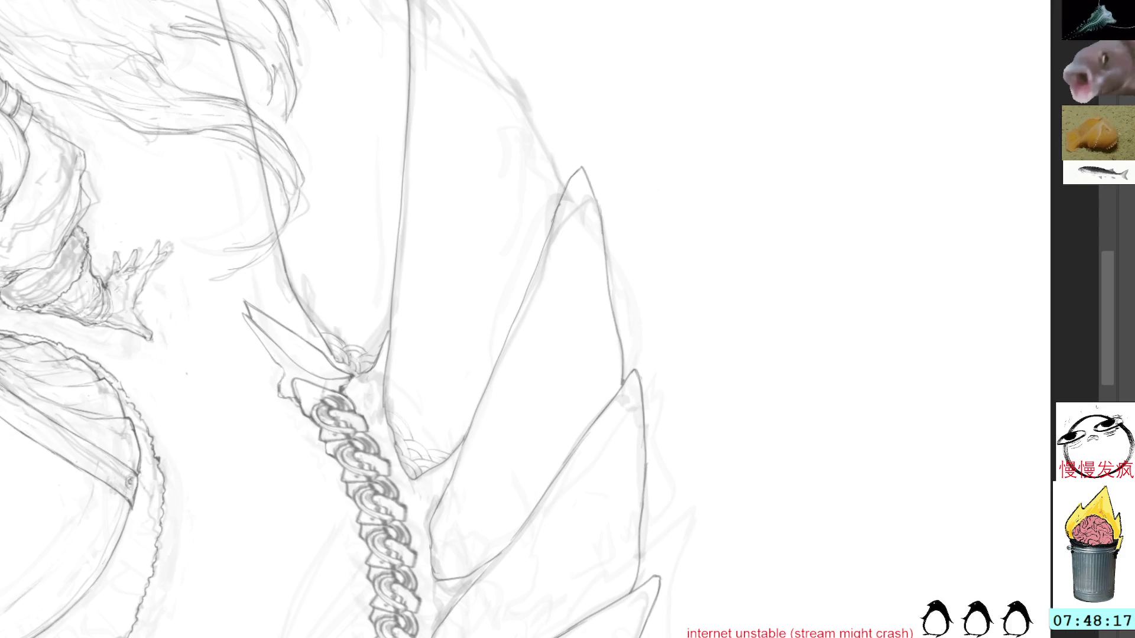
left_click_drag(474, 464, 709, 429)
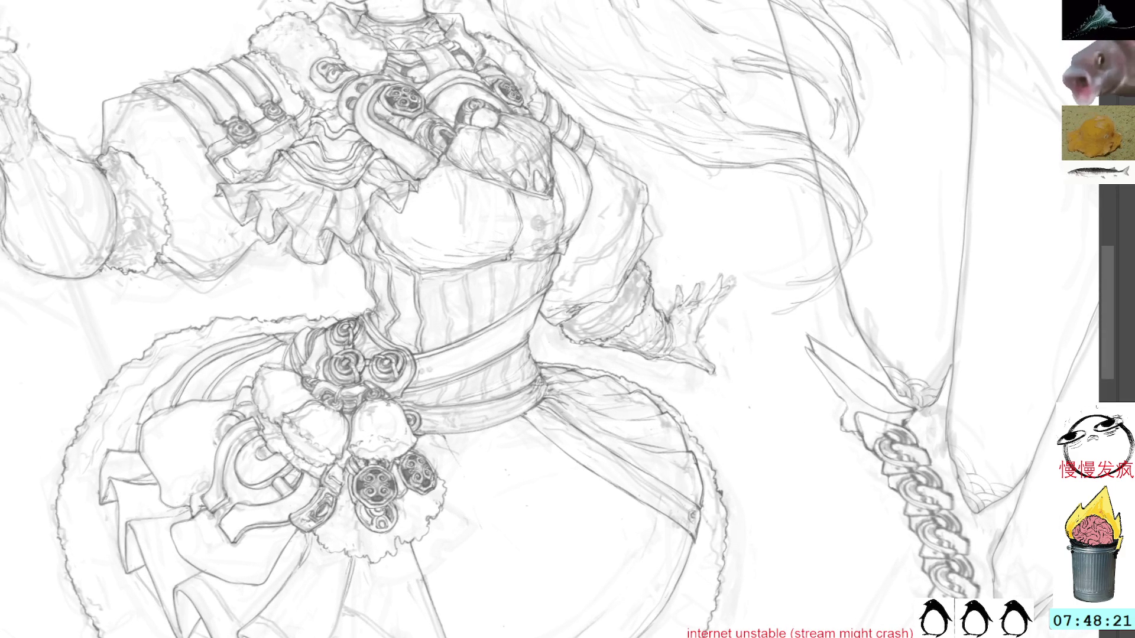
left_click_drag(640, 301, 795, 434)
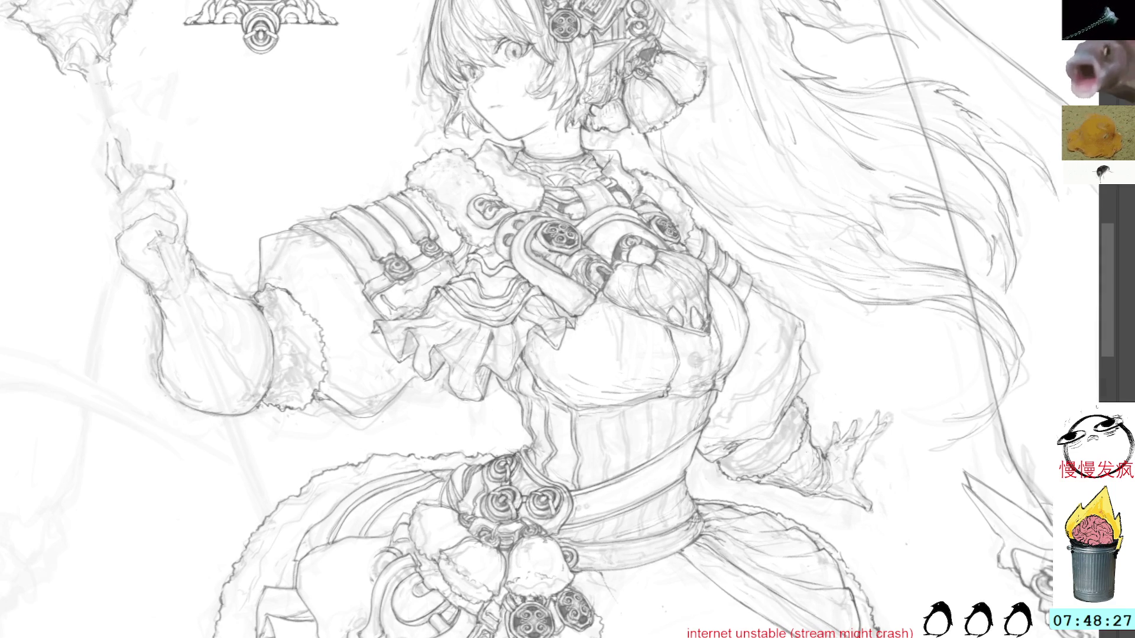
scroll(964, 304, "down", 3)
scroll(963, 304, "up", 5)
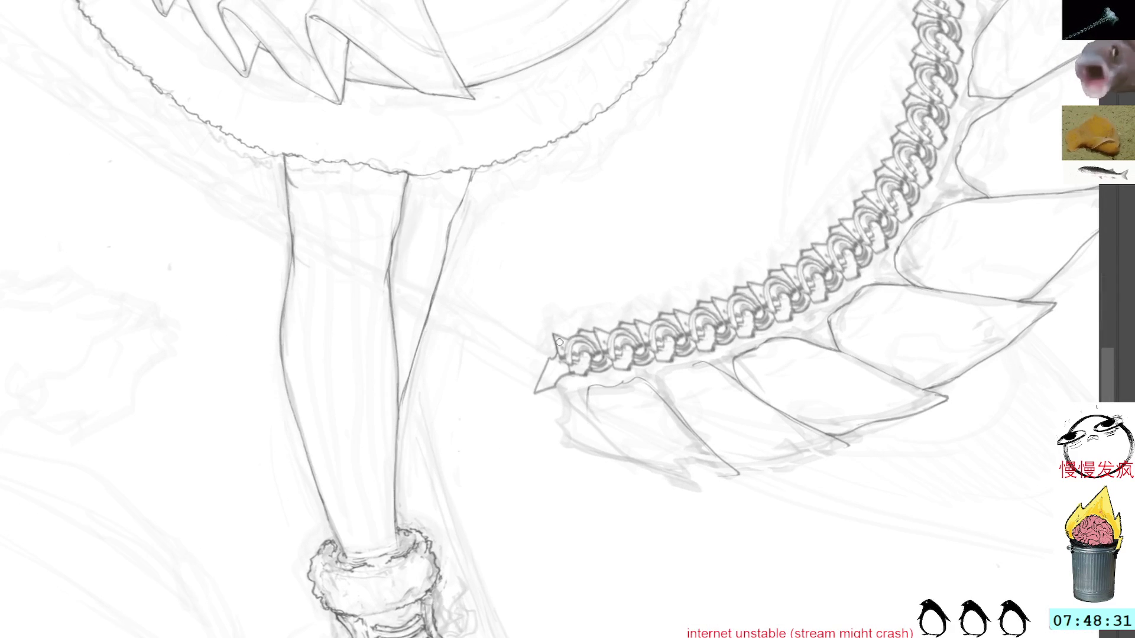
mouse_move(580, 393)
left_mouse_down()
mouse_move(594, 421)
mouse_move(662, 471)
mouse_move(746, 477)
left_mouse_up()
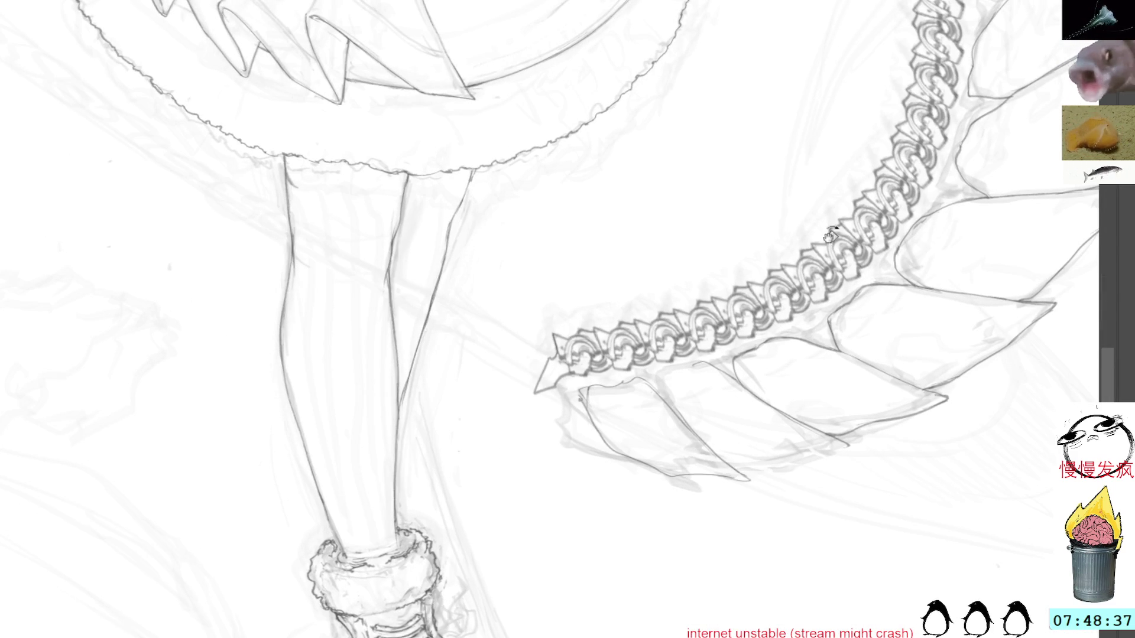
left_click_drag(750, 481, 532, 410)
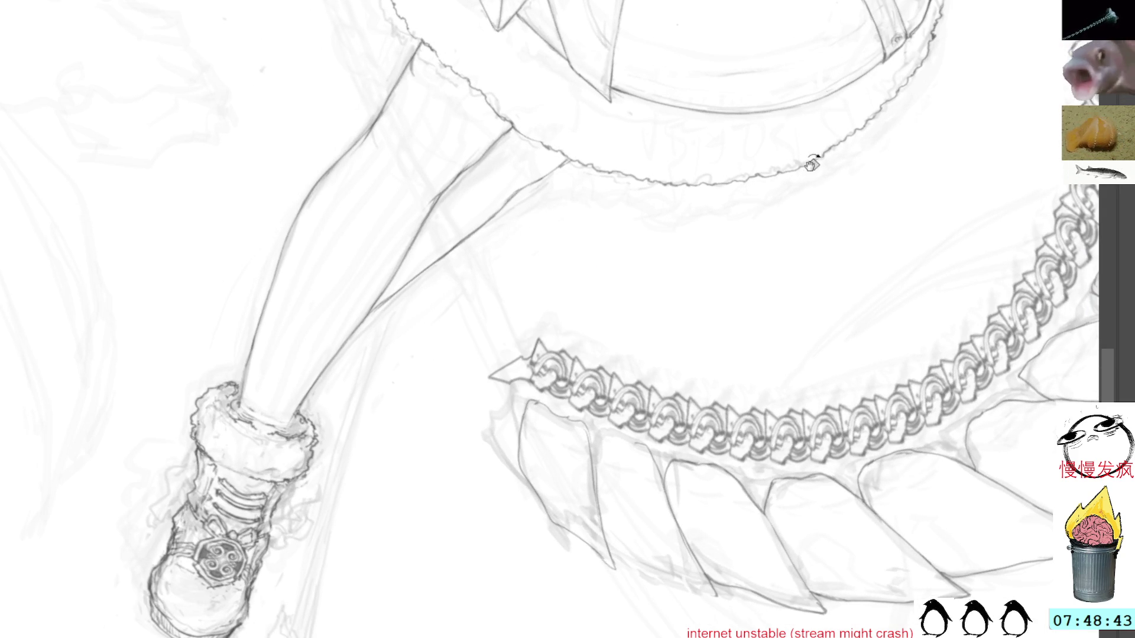
Rotate the view about 15° and draw a dark stroke along the tail fins.
key("End")
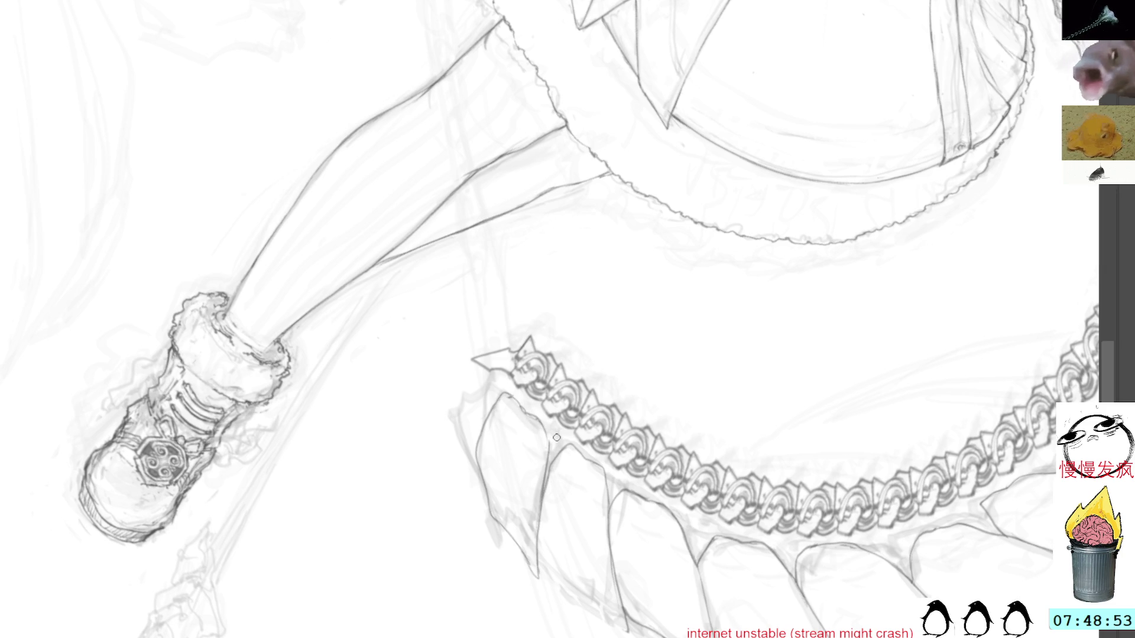
left_click_drag(566, 471, 539, 412)
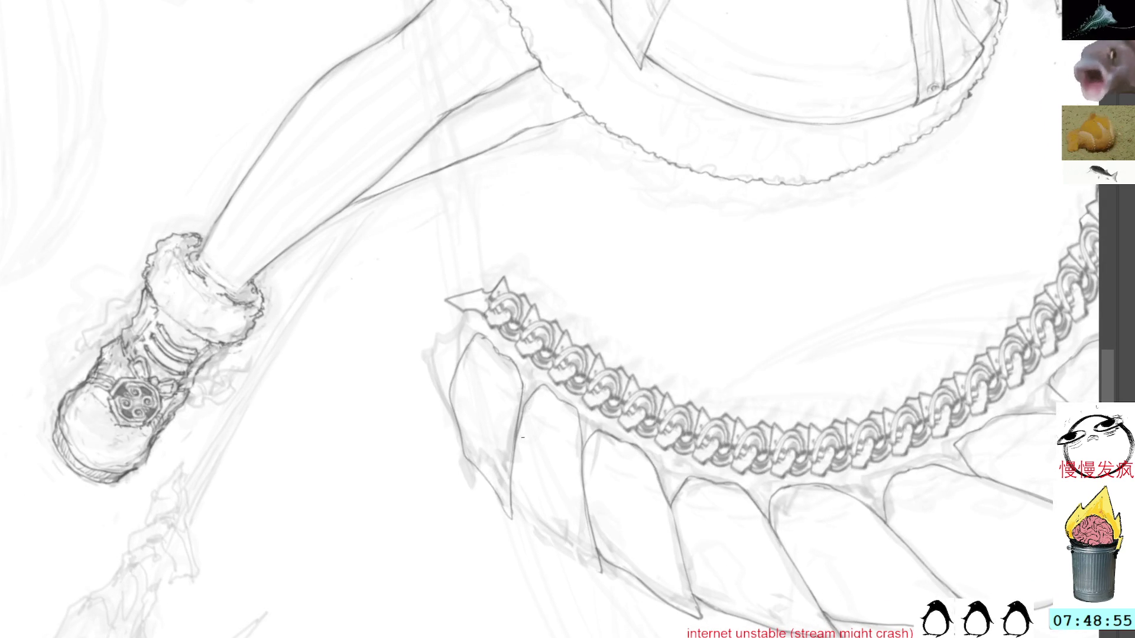
mouse_move(512, 480)
left_mouse_down()
mouse_move(526, 509)
mouse_move(600, 576)
left_mouse_up()
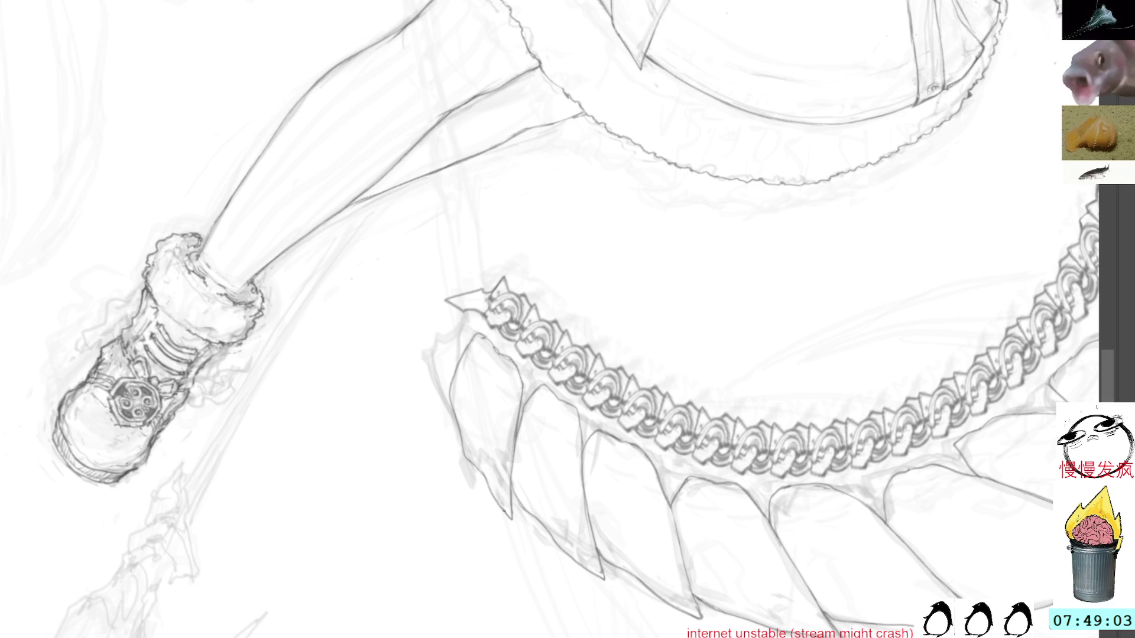
key("5")
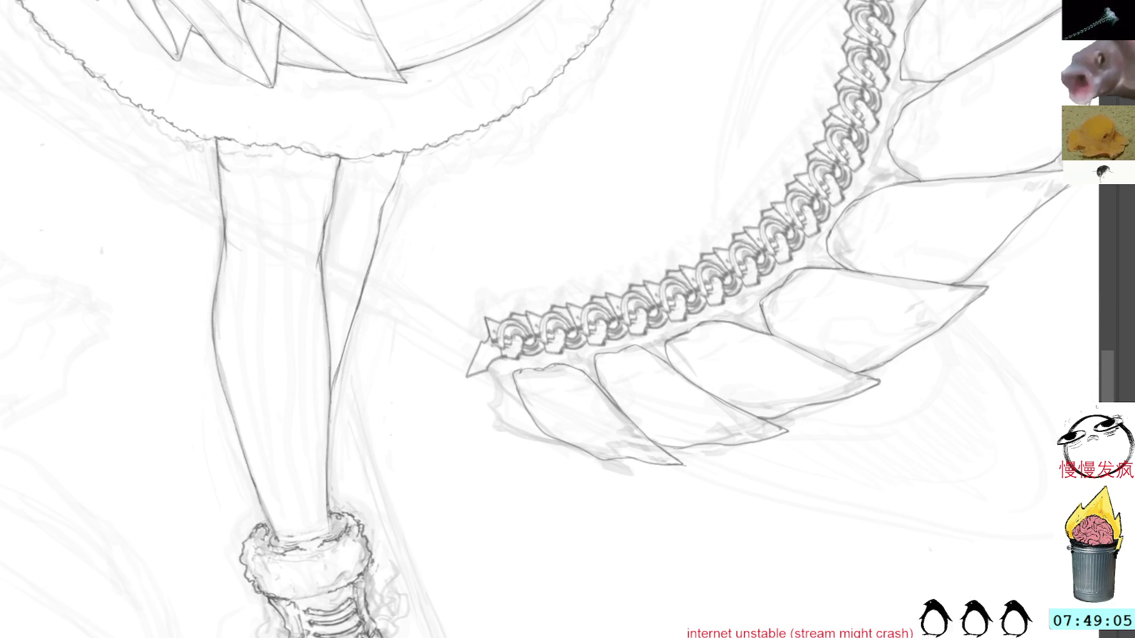
left_click_drag(519, 203, 609, 218)
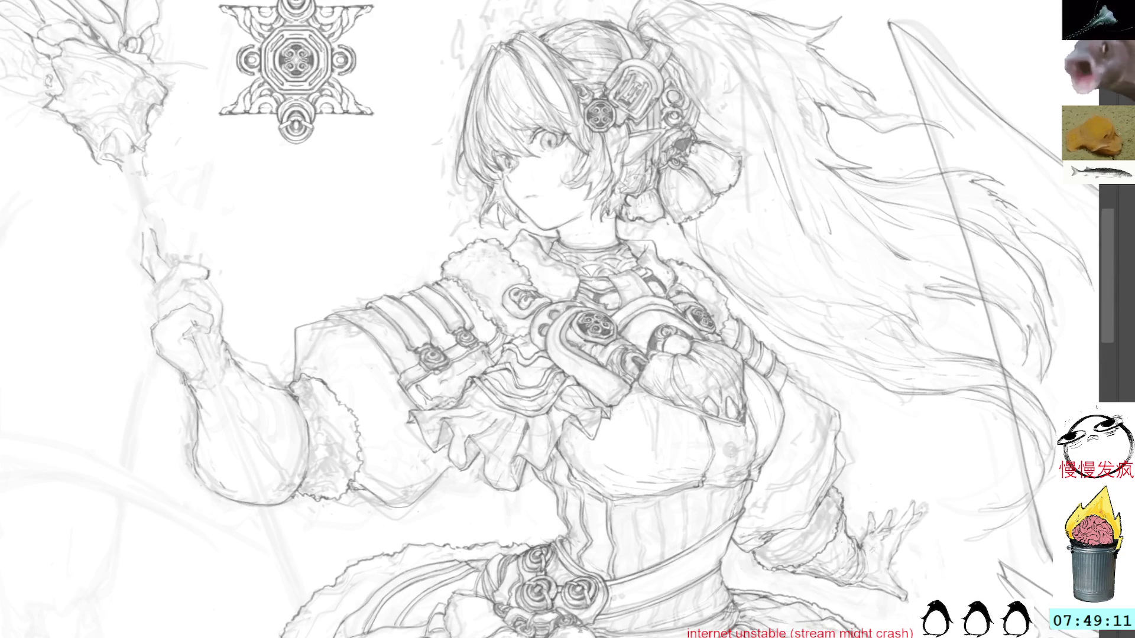
Toggle the detailed line art on and off to compare it with the rough sketch.
left_click(336, 169)
scroll(918, 188, "up", 3)
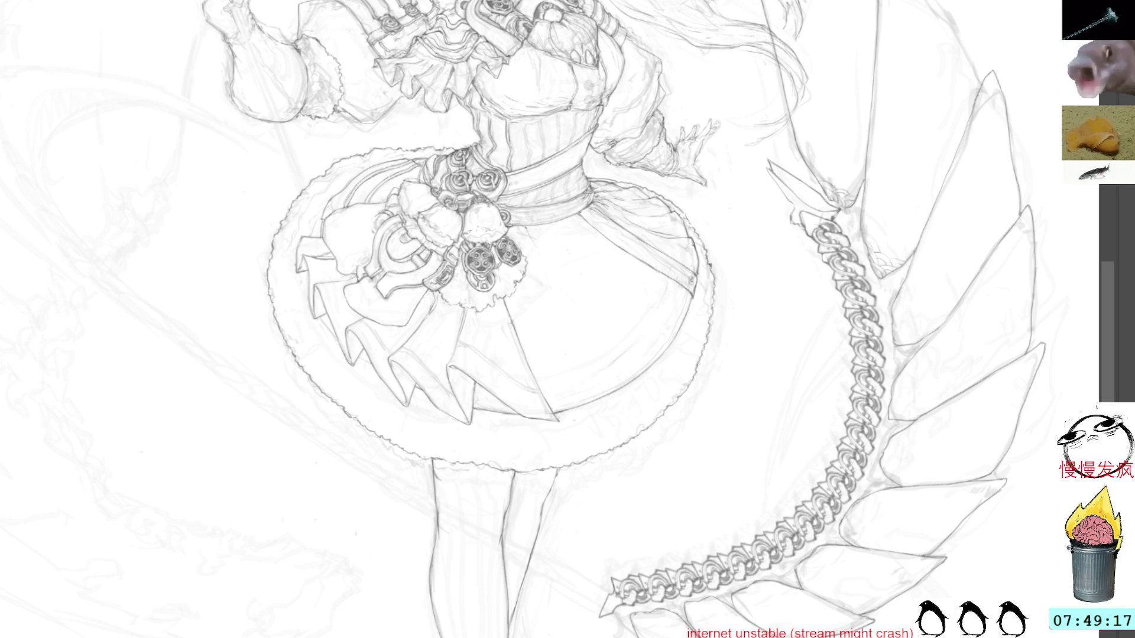
key("ctrl+z")
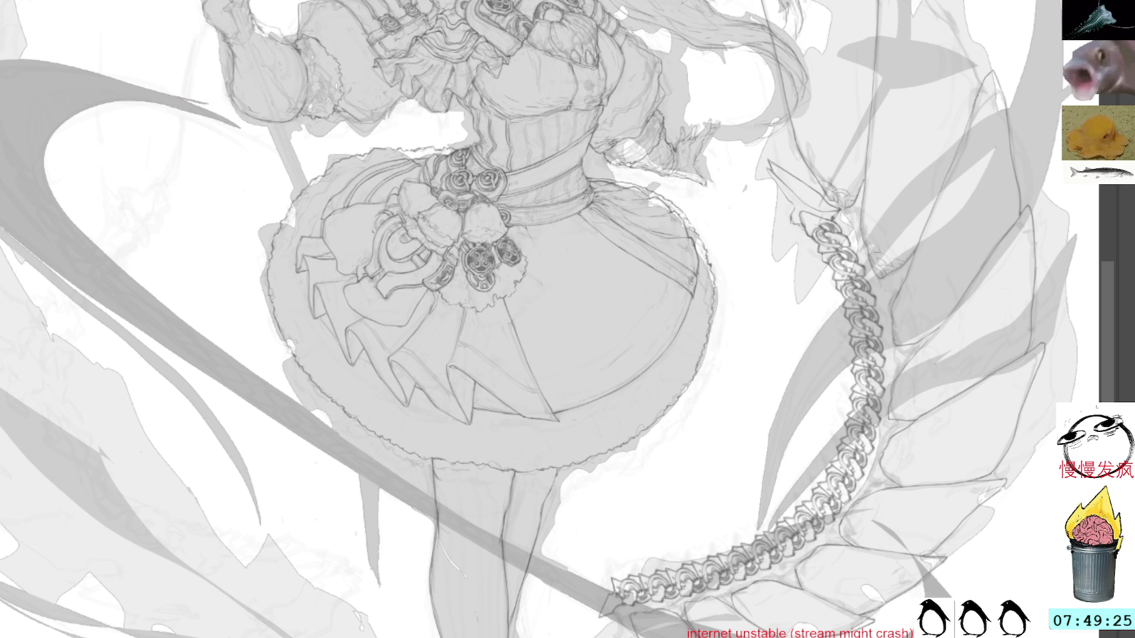
key("ctrl+z")
key("ctrl+y")
key("ctrl+z")
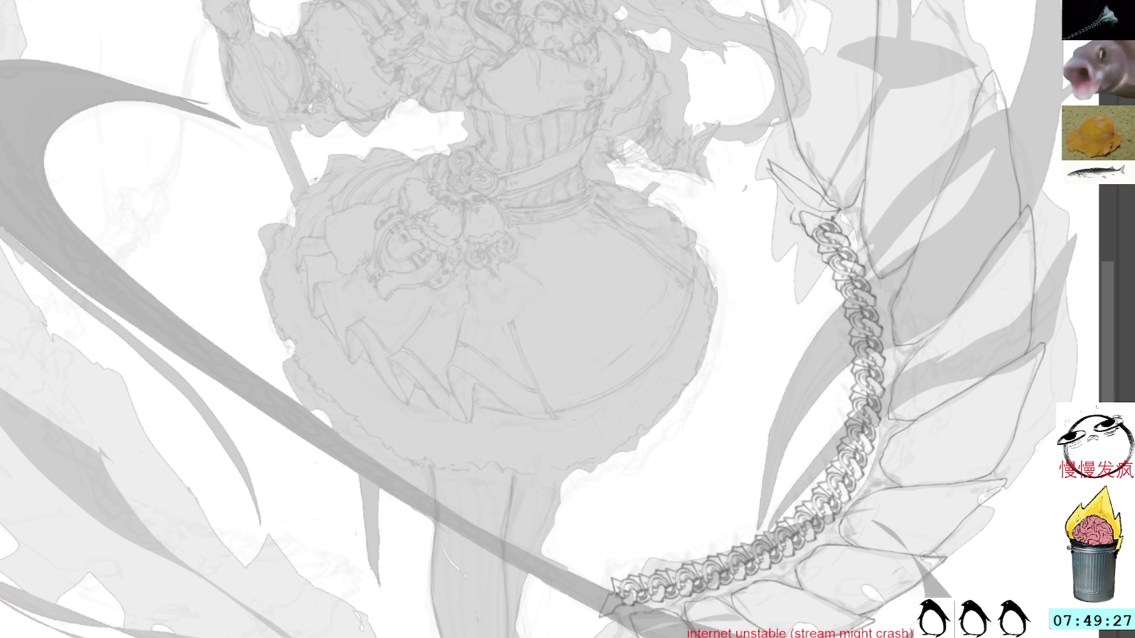
key("ctrl+y")
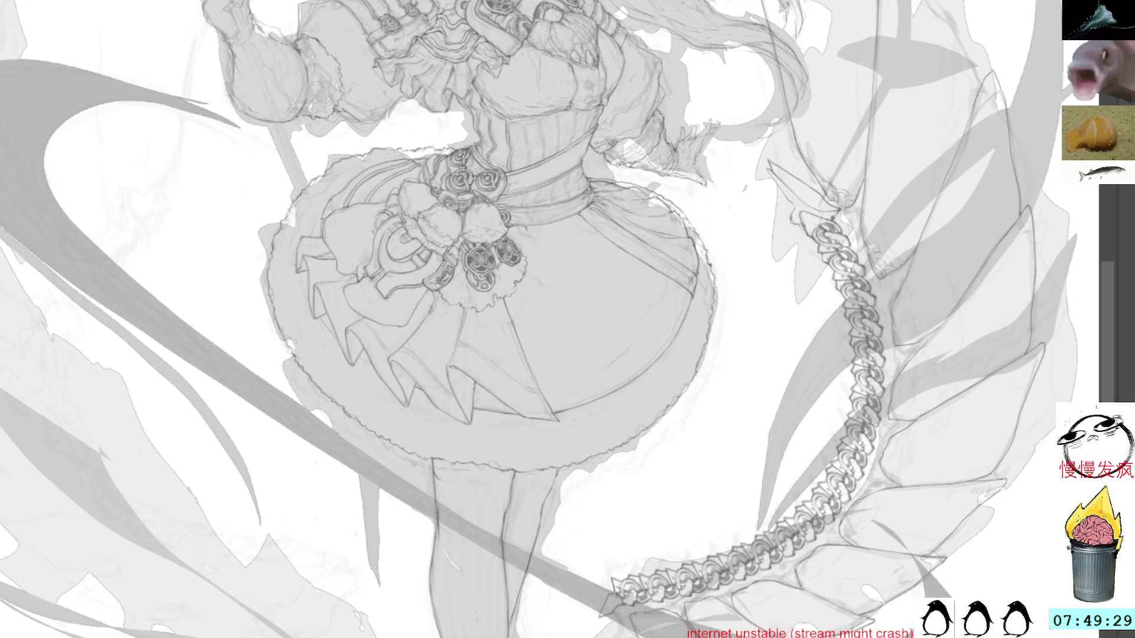
key("ctrl+z")
key("ctrl+y")
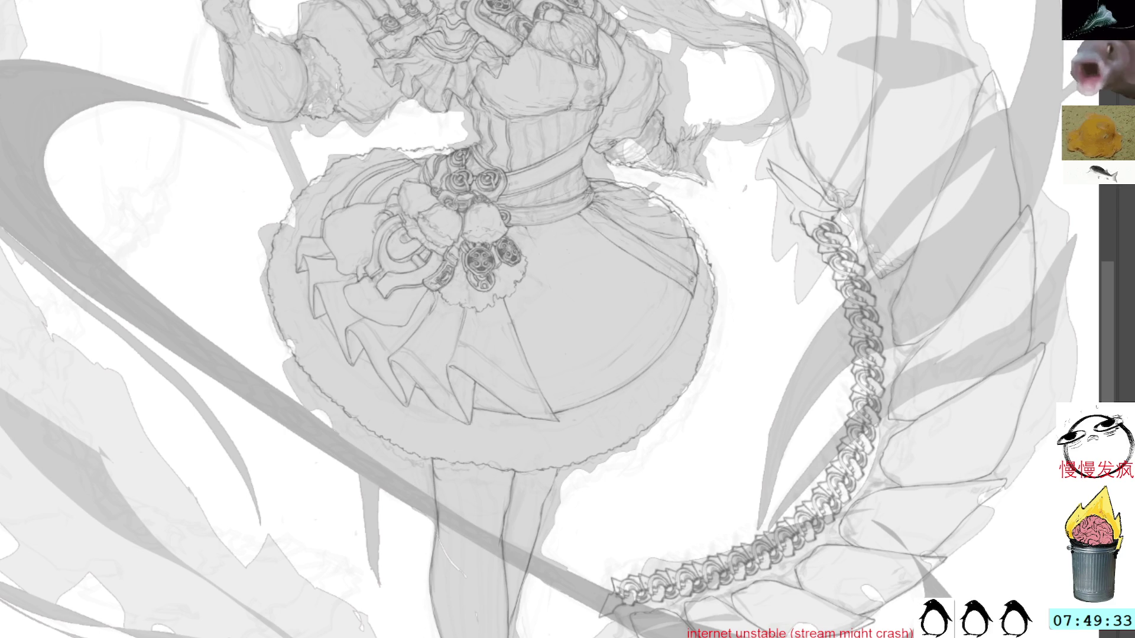
Review the legs and boots, head and staff, then the skirt and chain.
mouse_move(610, 430)
left_mouse_down()
mouse_move(614, 188)
mouse_move(745, 285)
left_mouse_up()
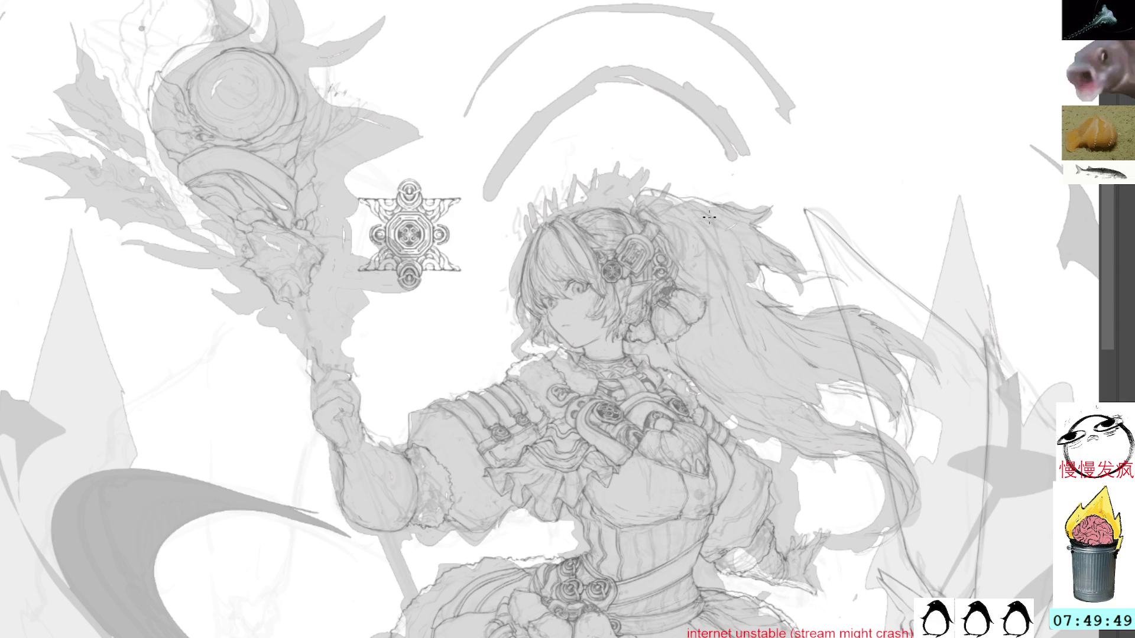
mouse_move(674, 500)
left_mouse_down()
mouse_move(747, 281)
mouse_move(784, 254)
left_mouse_up()
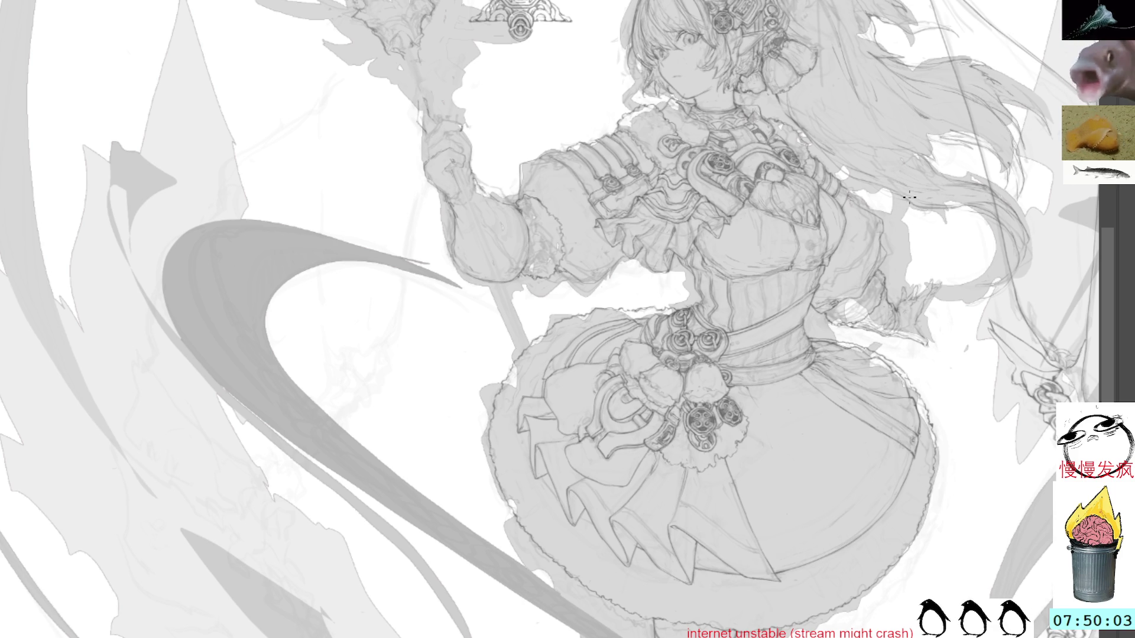
mouse_move(934, 277)
left_mouse_down()
mouse_move(818, 192)
mouse_move(828, 195)
left_mouse_up()
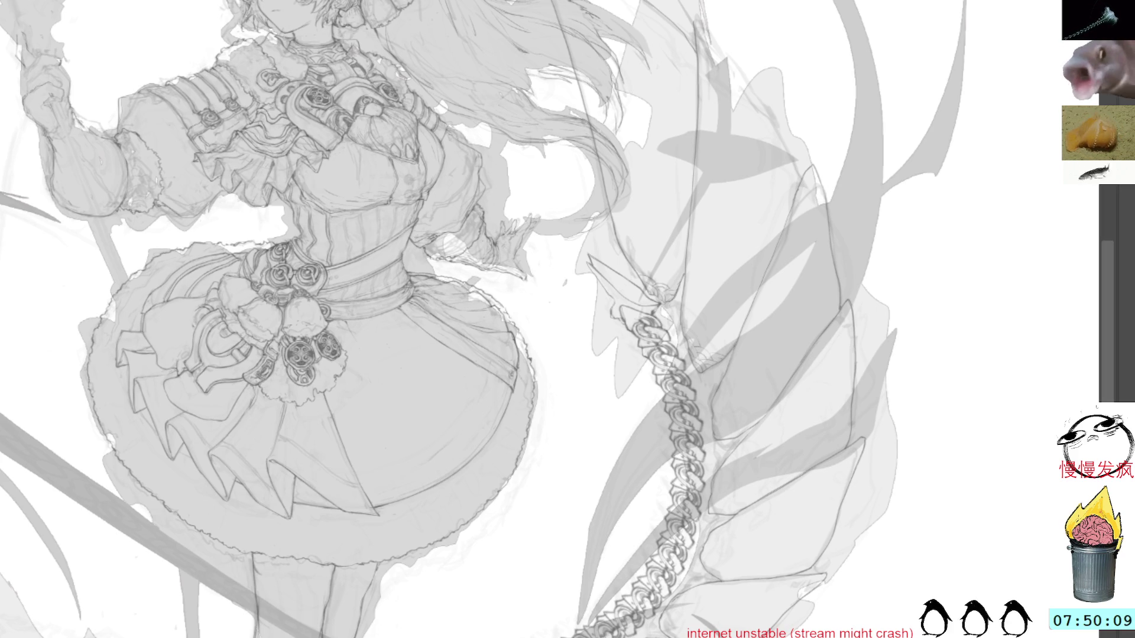
scroll(739, 323, "up", 3)
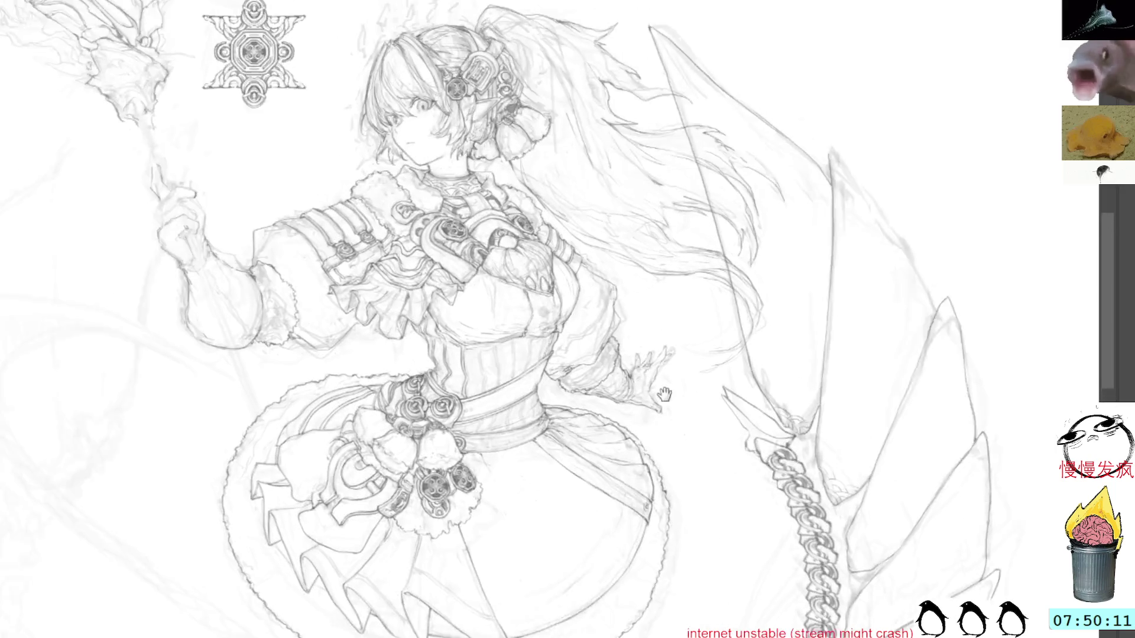
Check the inked chain over the skirt against the sketch by toggling it repeatedly.
scroll(738, 323, "up", 2)
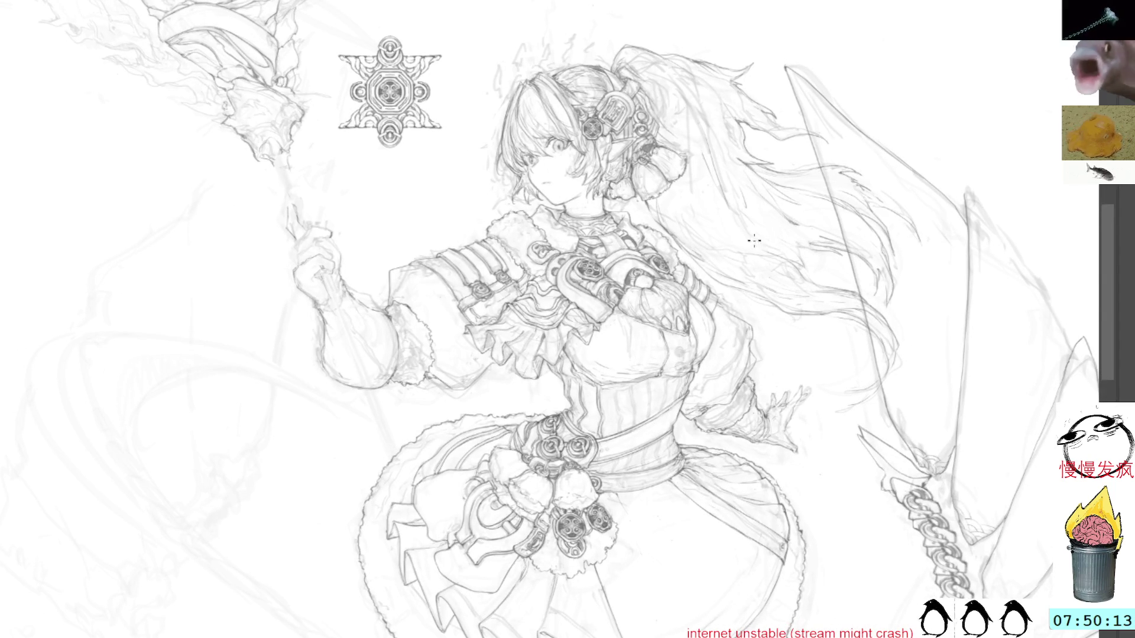
mouse_move(932, 213)
left_mouse_down()
mouse_move(826, 209)
mouse_move(823, 223)
left_mouse_up()
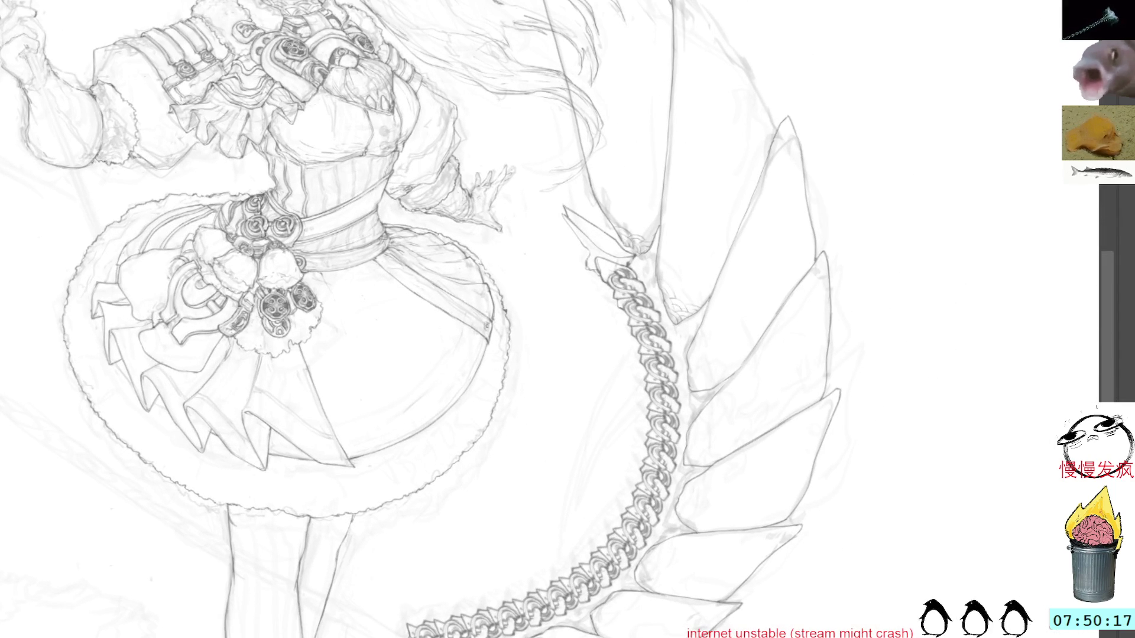
key("ctrl+z")
key("ctrl+y")
key("ctrl+z")
key("ctrl+y")
key("ctrl+z")
key("ctrl+y")
Darken the wing blade's outer edge with pencil strokes on an upside-down view.
scroll(942, 425, "up", 5)
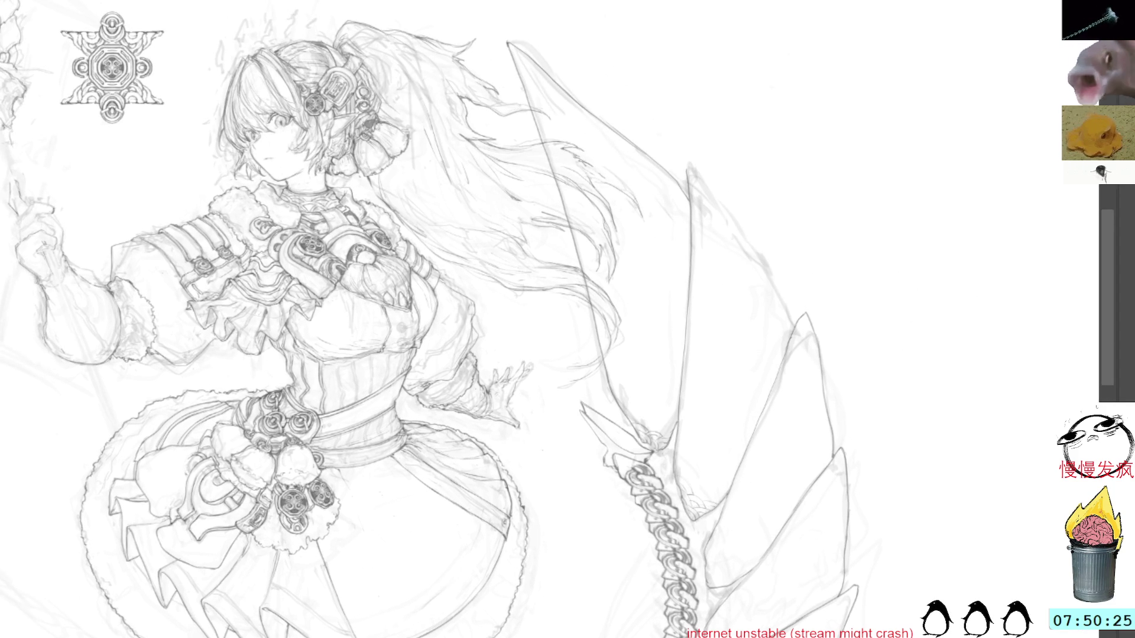
left_click_drag(509, 72, 467, 261)
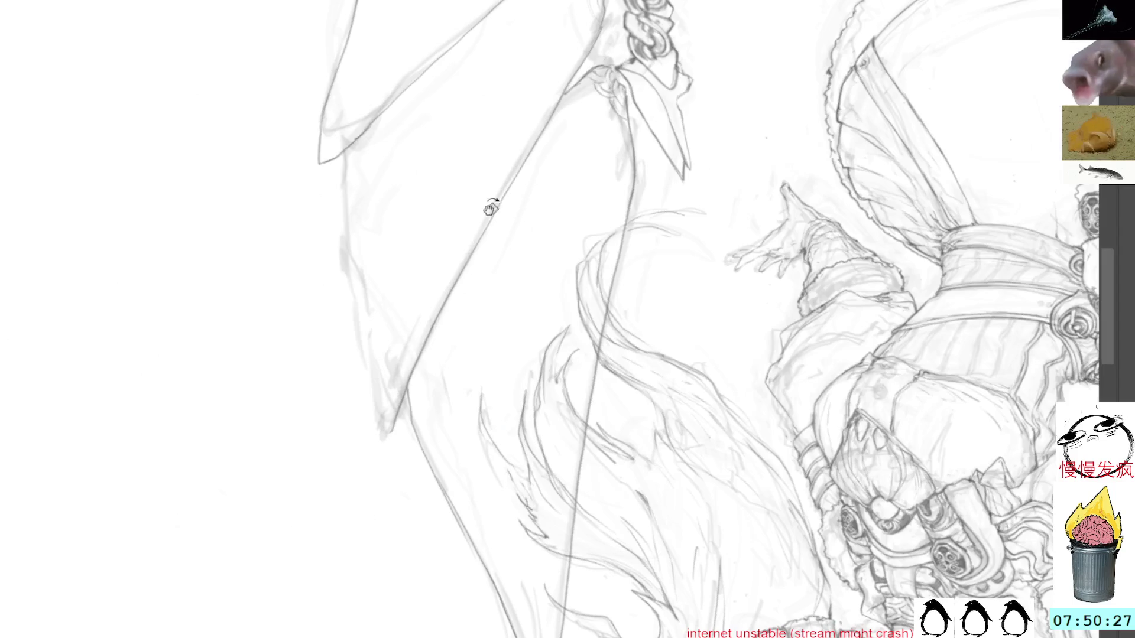
left_click_drag(341, 147, 390, 436)
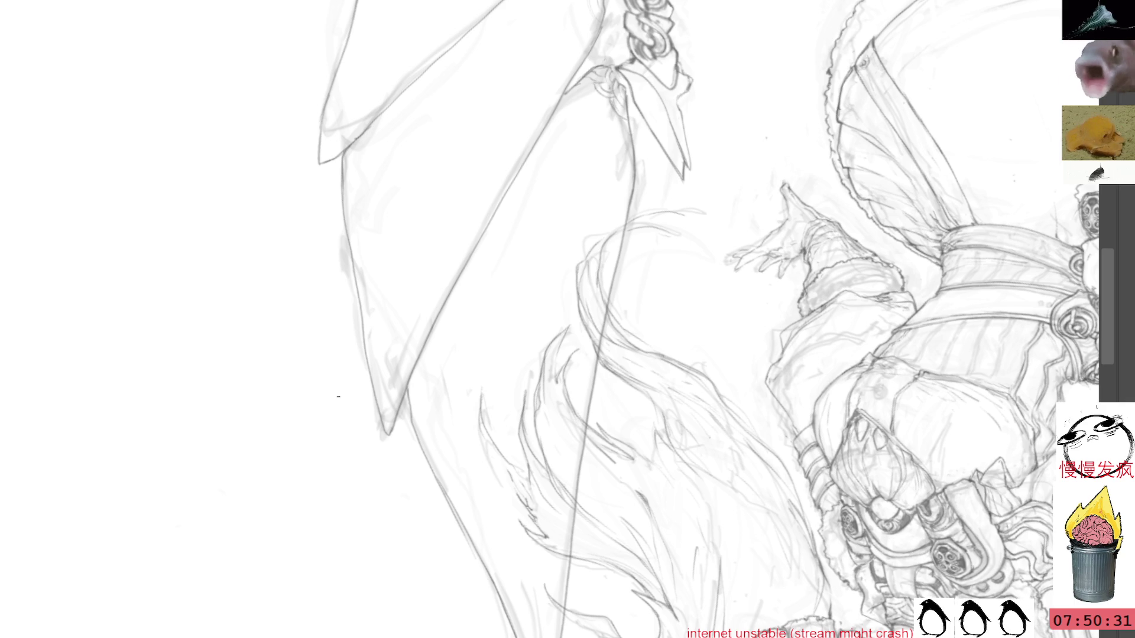
key("h")
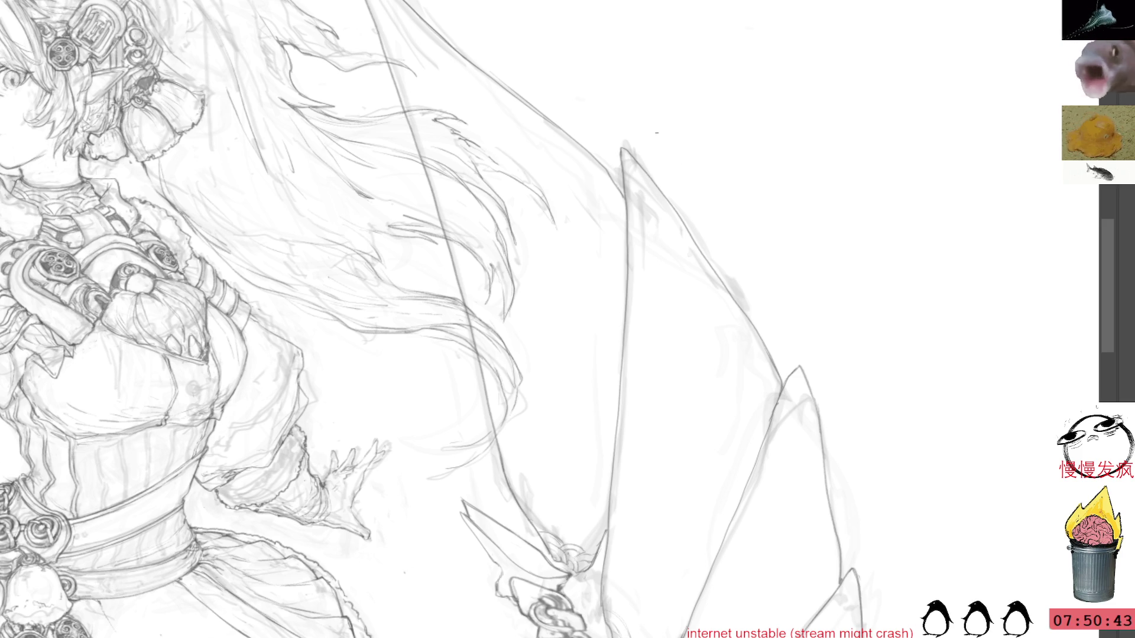
Pan to the staff head and star emblem, then paste the round ornament image.
mouse_move(689, 111)
left_mouse_down()
mouse_move(523, 207)
mouse_move(1031, 257)
left_mouse_up()
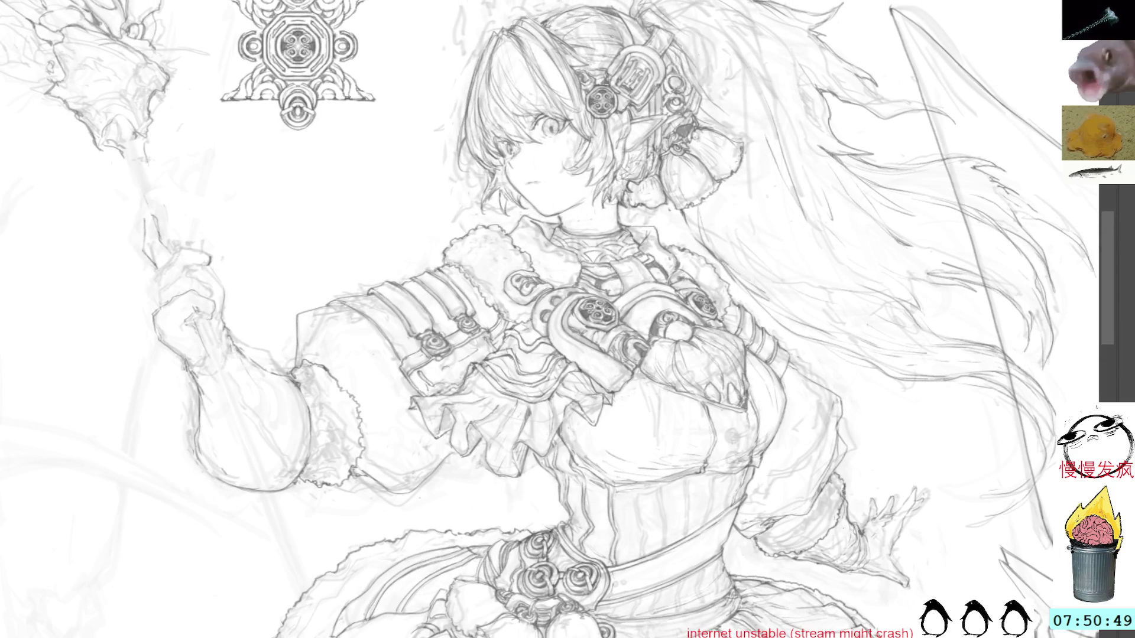
key("h")
key("h")
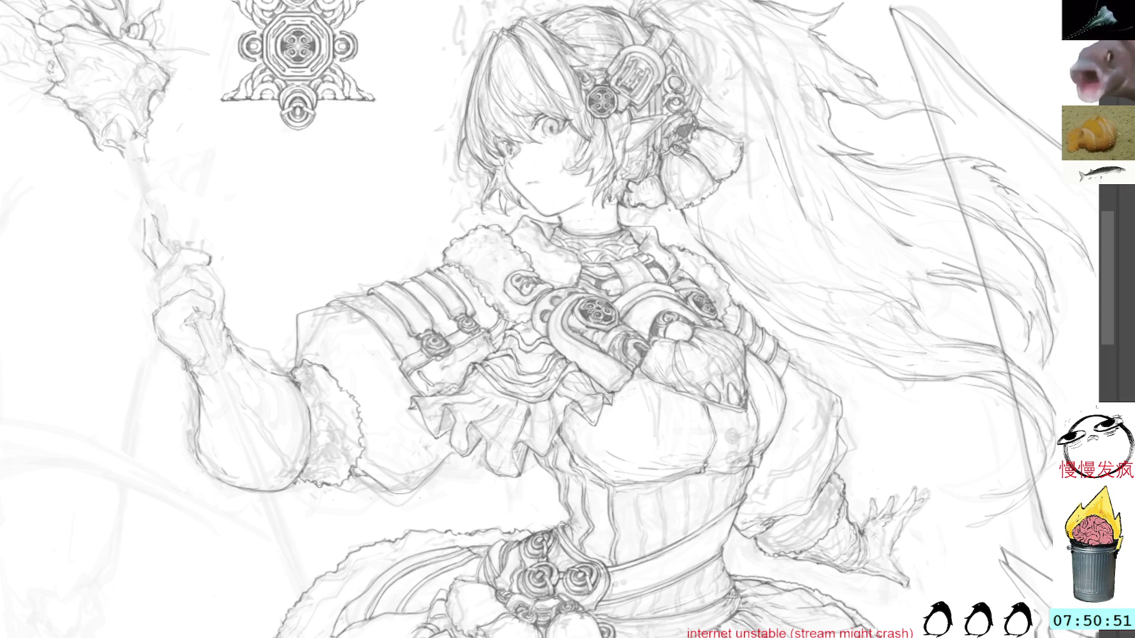
mouse_move(250, 146)
left_mouse_down()
mouse_move(512, 248)
mouse_move(580, 325)
left_mouse_up()
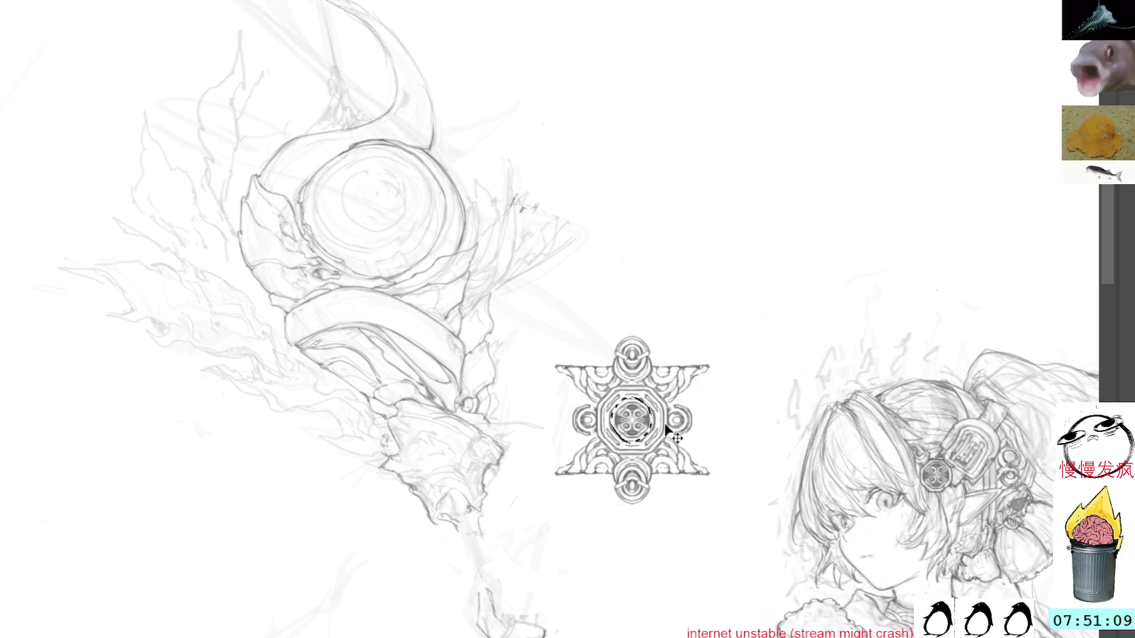
key("ctrl+v")
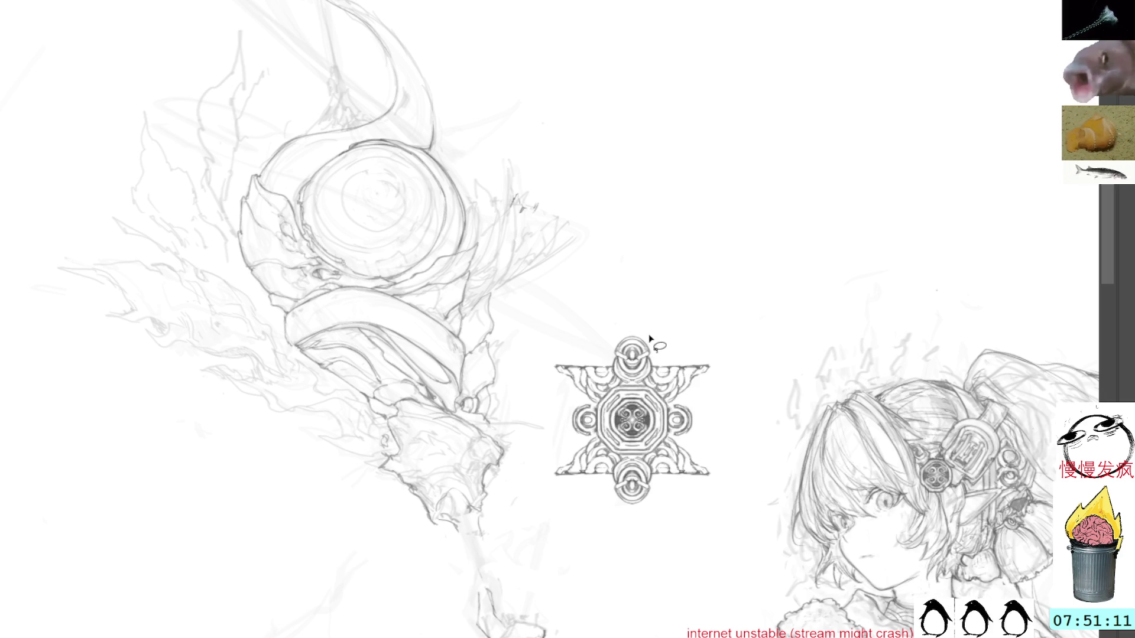
Enlarge the pasted swirl ornament, set it above the star, and centre the symmetry guides on it.
left_click_drag(655, 383, 710, 321)
left_click_drag(668, 378, 674, 183)
key("Return")
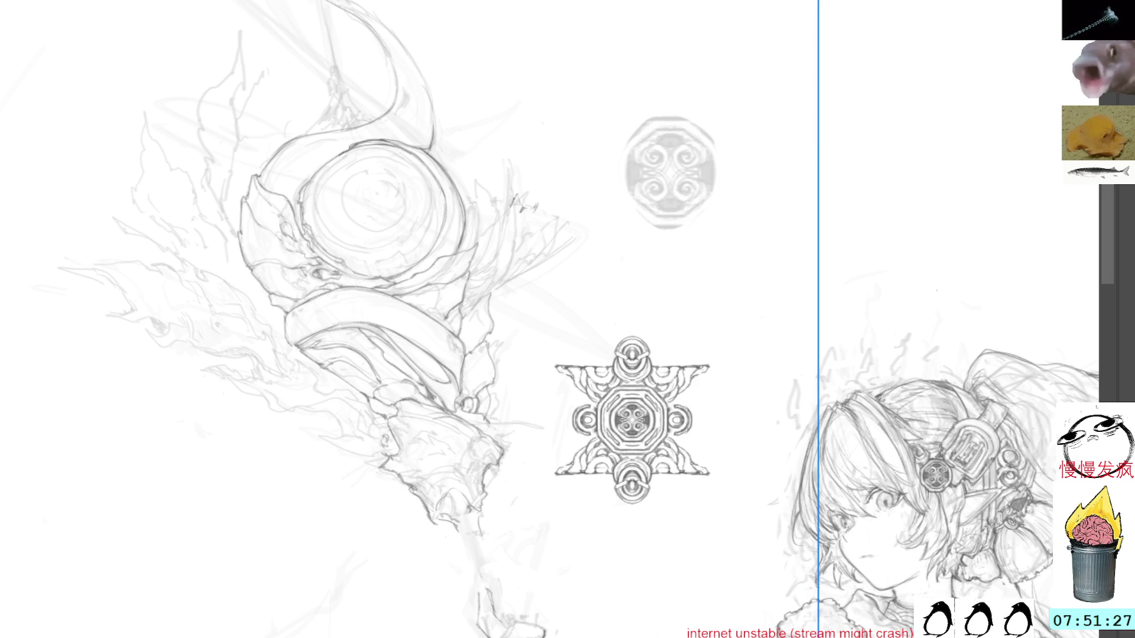
left_click_drag(732, 446, 701, 179)
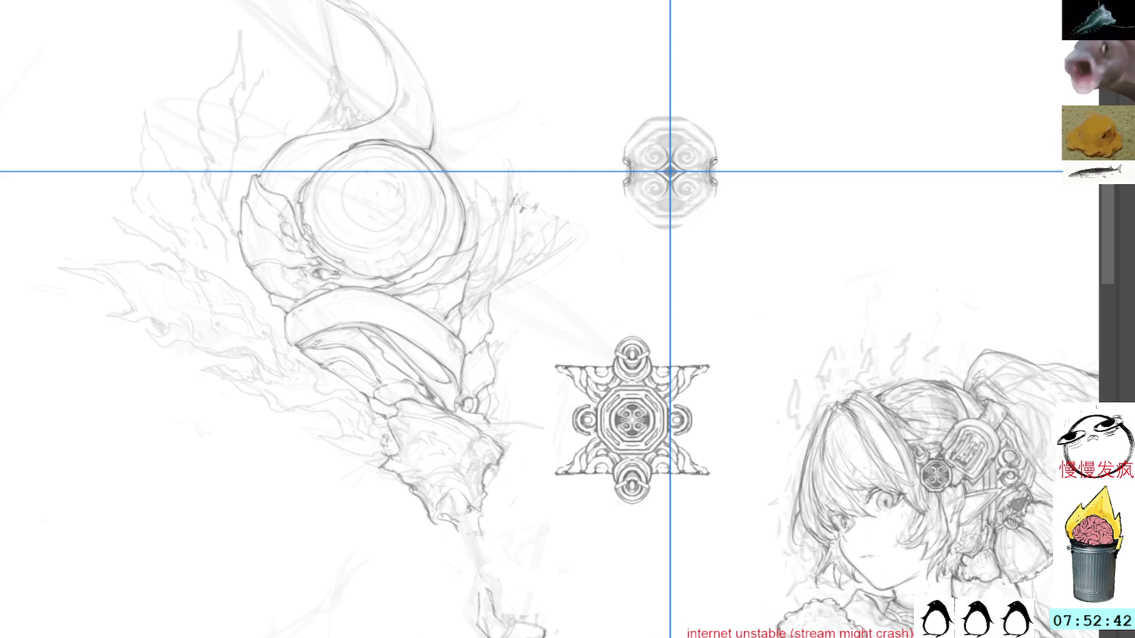
Darken the medallion's rim all round with mirrored strokes, undoing the last one.
left_click_drag(707, 136, 709, 208)
left_click_drag(772, 55, 683, 365)
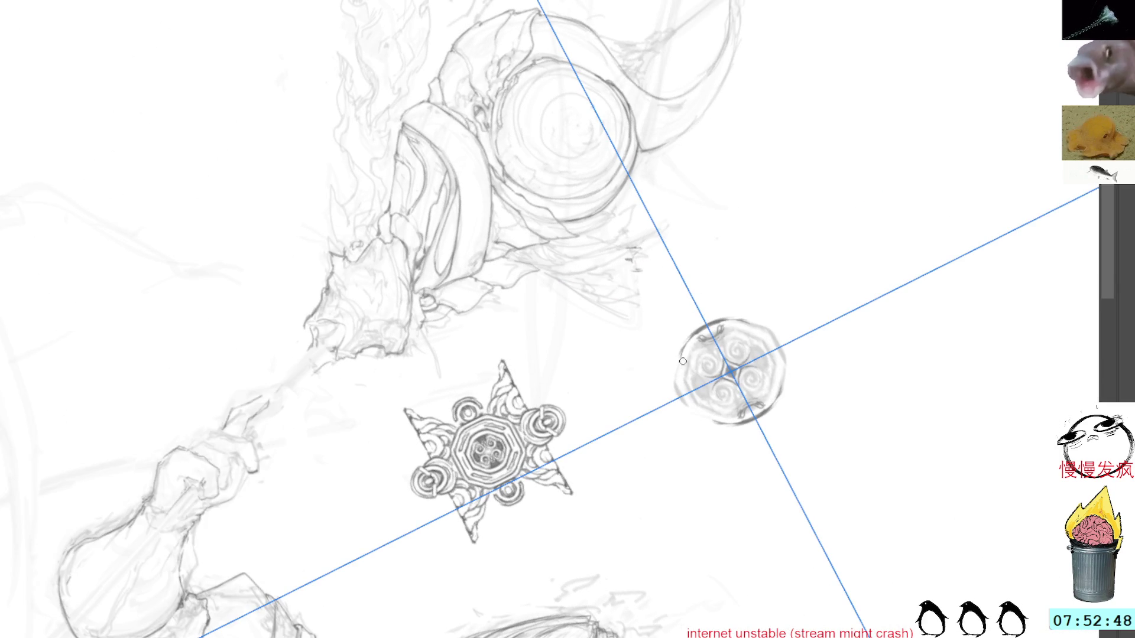
left_click_drag(779, 378, 782, 401)
mouse_move(756, 327)
left_mouse_down()
mouse_move(775, 341)
mouse_move(781, 381)
left_mouse_up()
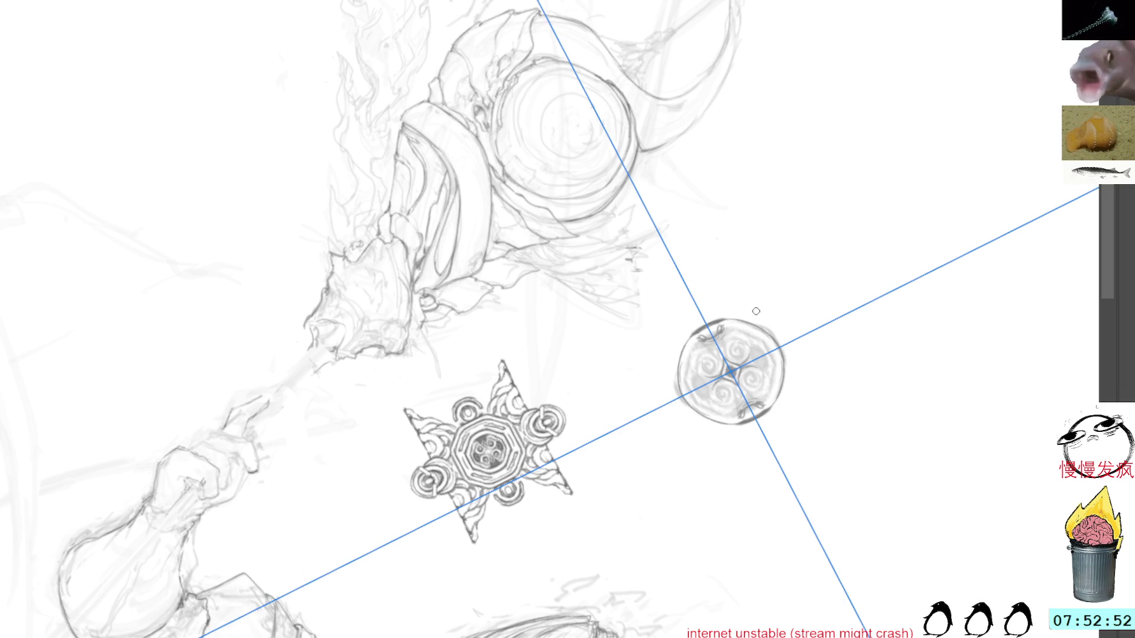
left_click_drag(679, 370, 699, 412)
left_click_drag(679, 356, 715, 419)
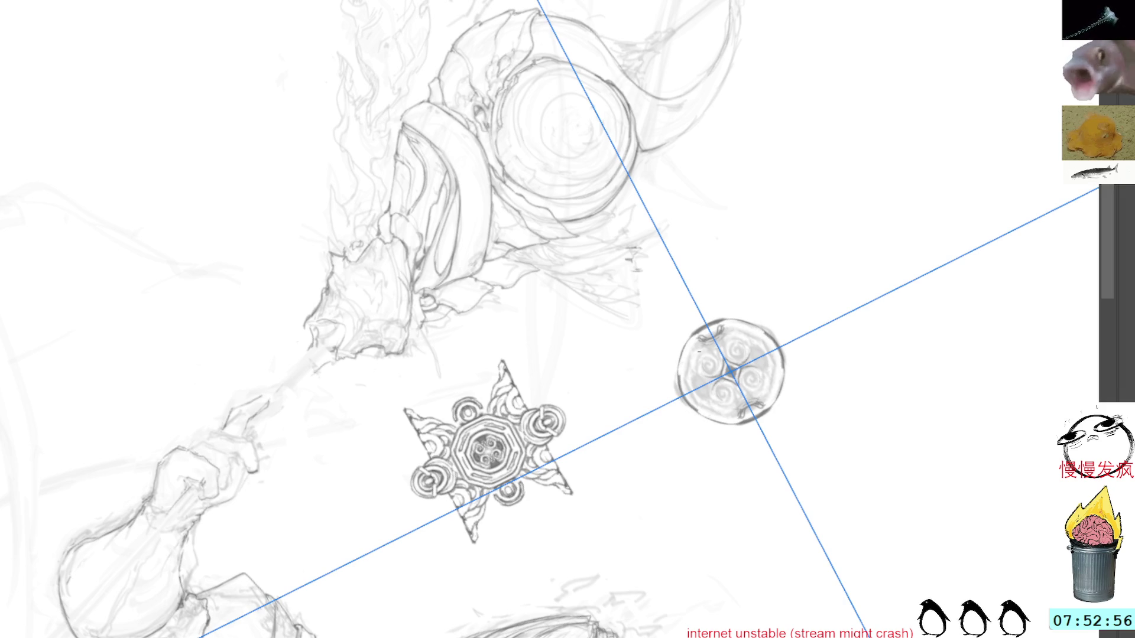
left_click_drag(733, 333, 767, 395)
mouse_move(745, 338)
left_mouse_down()
mouse_move(698, 365)
mouse_move(700, 399)
left_mouse_up()
left_click_drag(697, 349, 732, 407)
left_click_drag(760, 370, 762, 403)
mouse_move(705, 341)
left_mouse_down()
mouse_move(698, 374)
mouse_move(753, 349)
mouse_move(759, 397)
mouse_move(701, 395)
left_mouse_up()
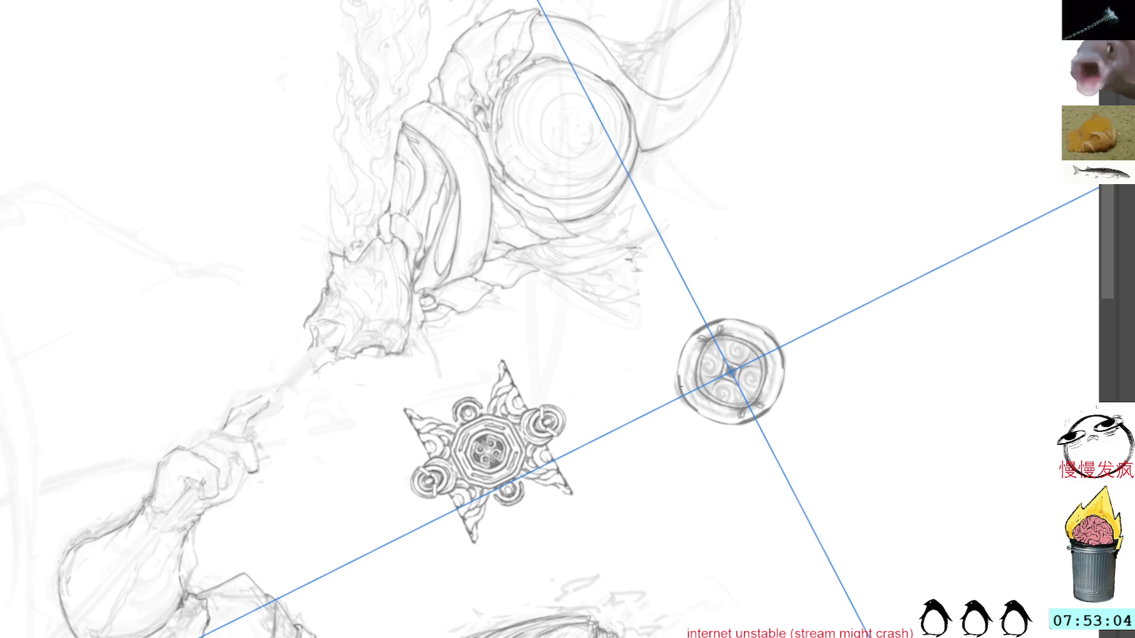
key("ctrl+z")
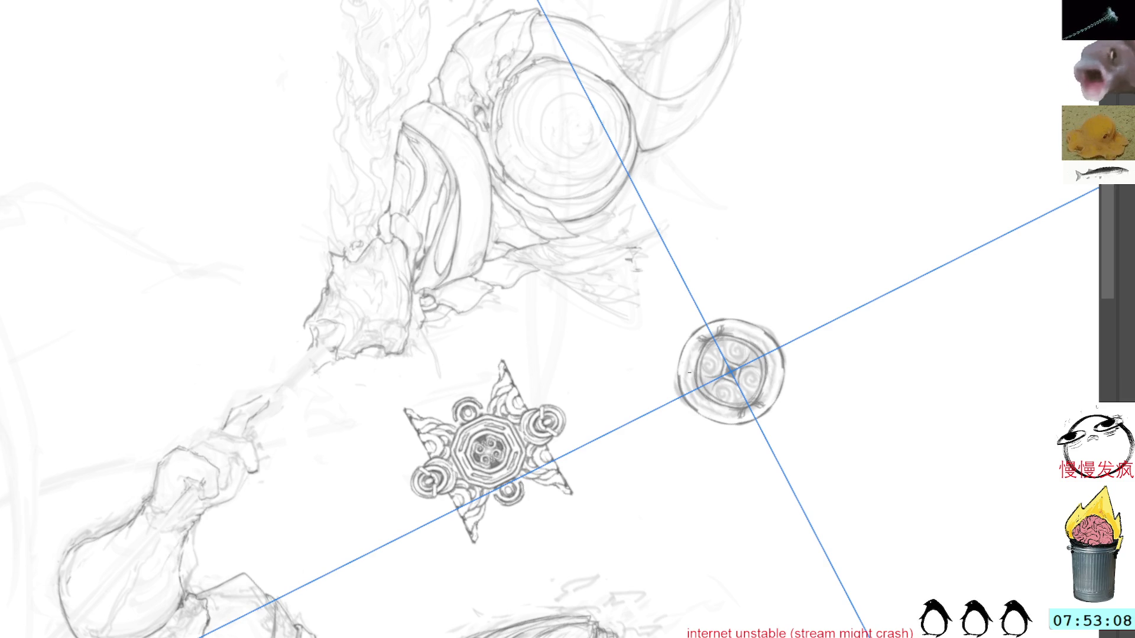
Erase the medallion's centre lighter and darken ring sections and mirrored swirl edges.
left_click_drag(767, 270, 684, 169)
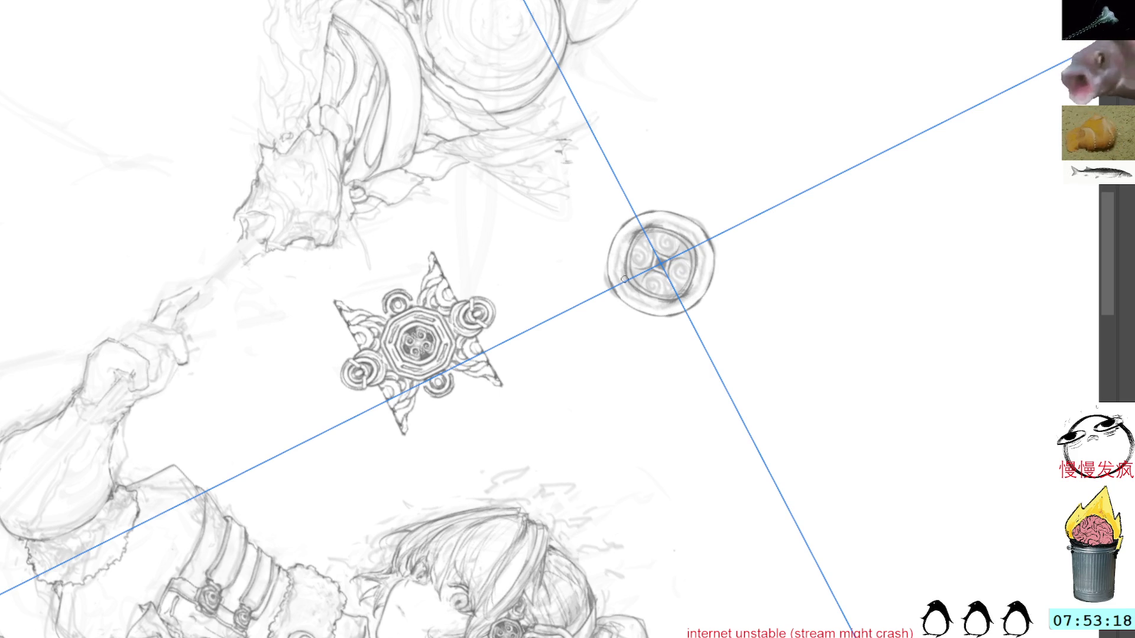
left_click_drag(633, 248, 629, 252)
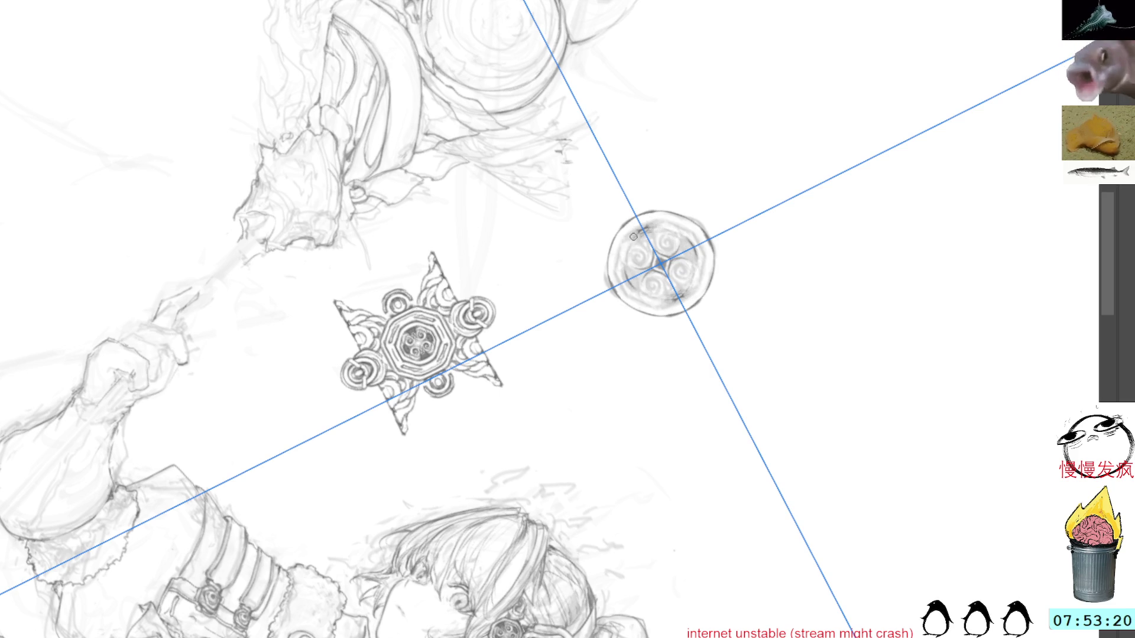
left_click_drag(709, 111, 629, 183)
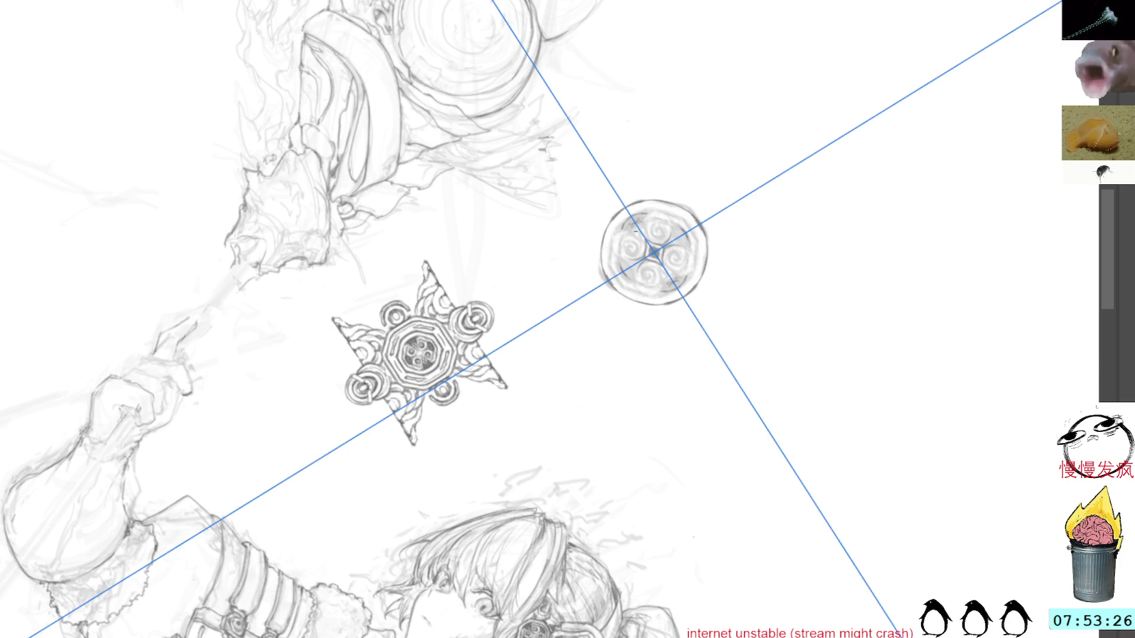
left_click_drag(631, 291, 661, 291)
left_click_drag(618, 221, 621, 260)
mouse_move(677, 222)
left_mouse_down()
mouse_move(693, 245)
mouse_move(690, 275)
left_mouse_up()
left_click_drag(619, 252, 619, 271)
left_click_drag(670, 221, 685, 231)
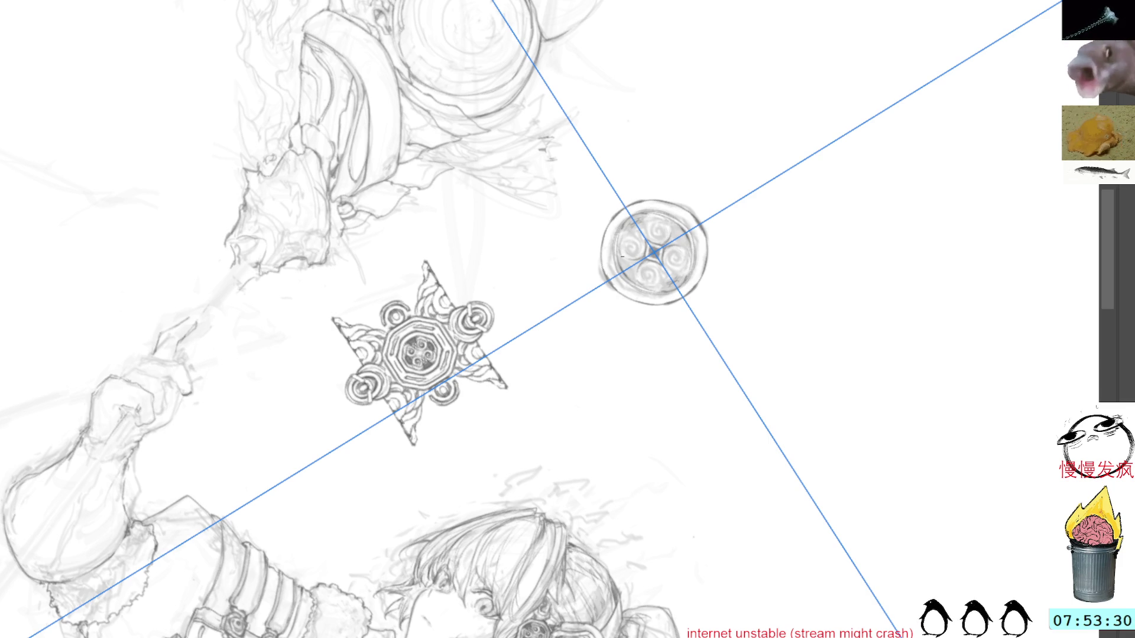
left_click_drag(626, 260, 631, 272)
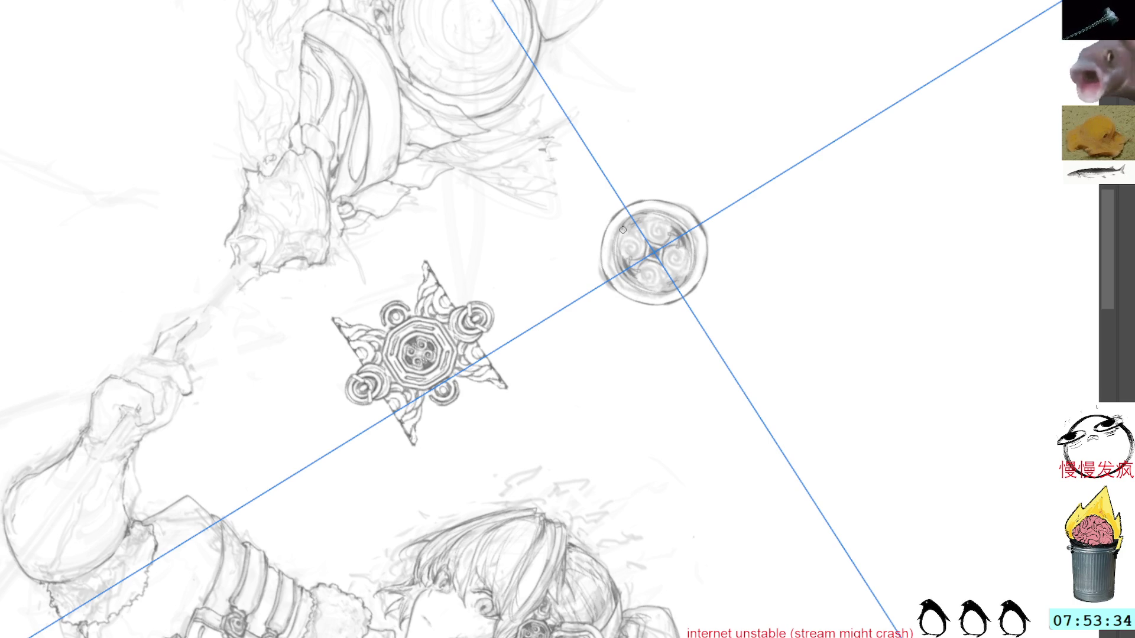
left_click_drag(614, 229, 622, 278)
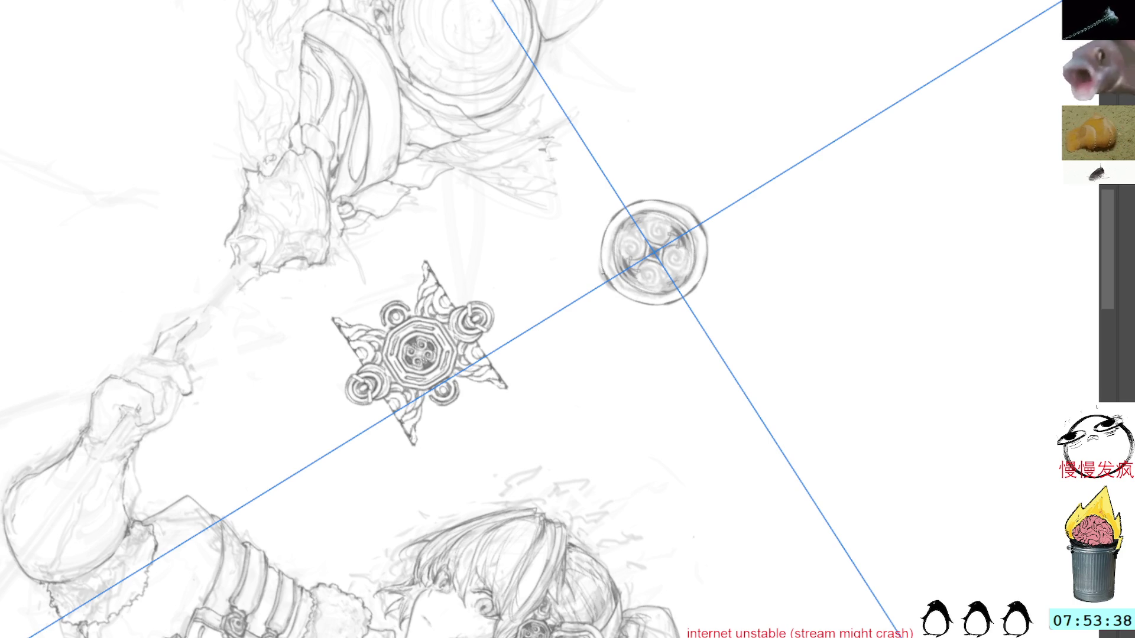